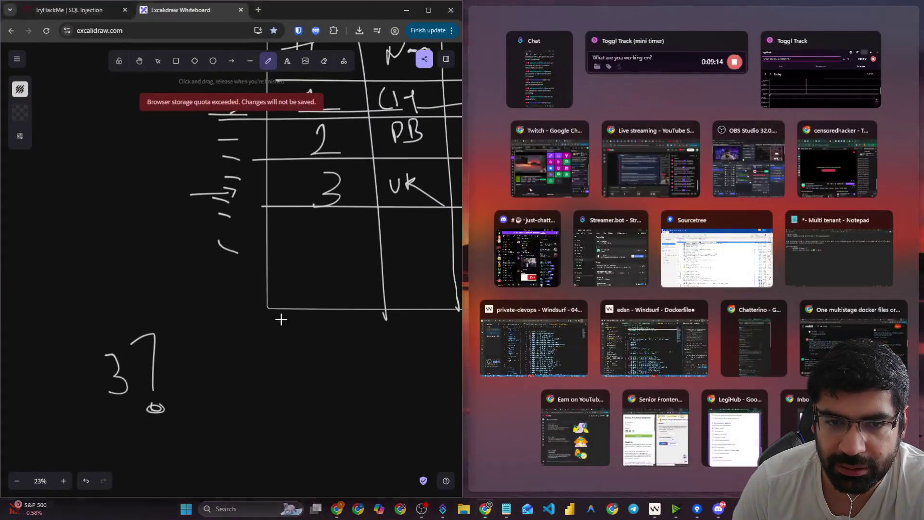
- Widen the Excalidraw browser window, then bring up the TryHackMe SQL Injection room
click(282, 319)
drag(464, 279, 750, 283)
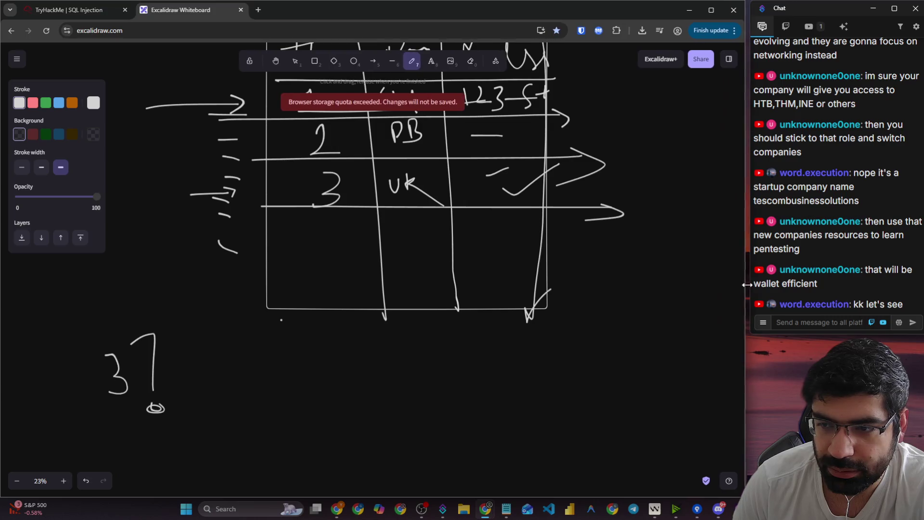
click(72, 10)
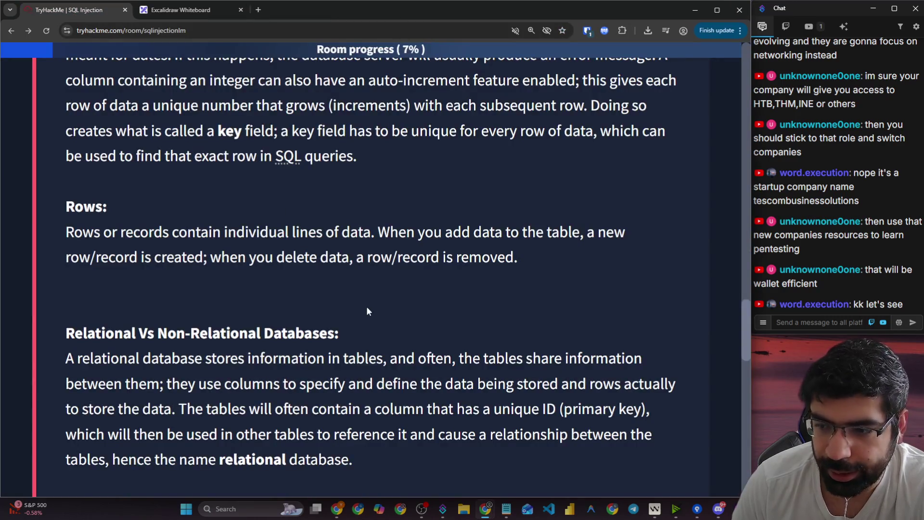
- Highlight the Relational Vs Non-Relational Databases heading and first sentence, then return to empty Excalidraw canvas
scroll(367, 311, down, 1)
scroll(119, 241, down, 3)
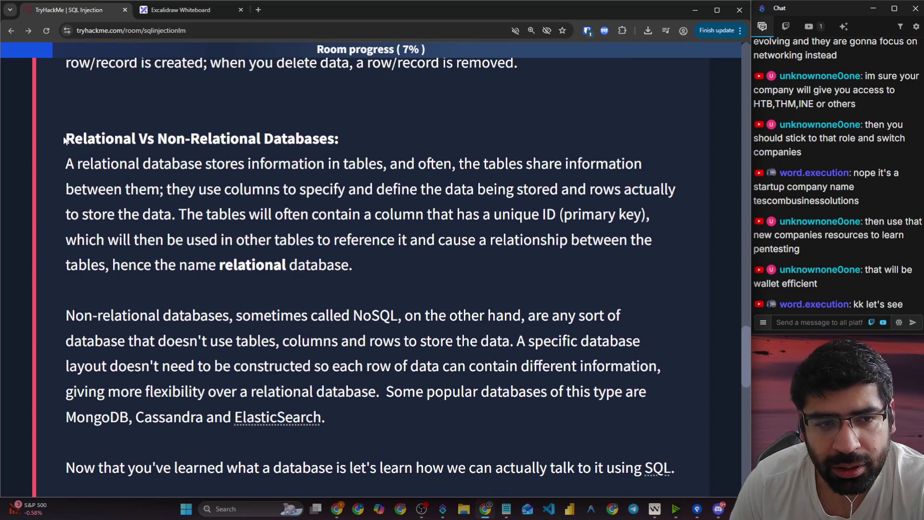
drag(64, 139, 346, 144)
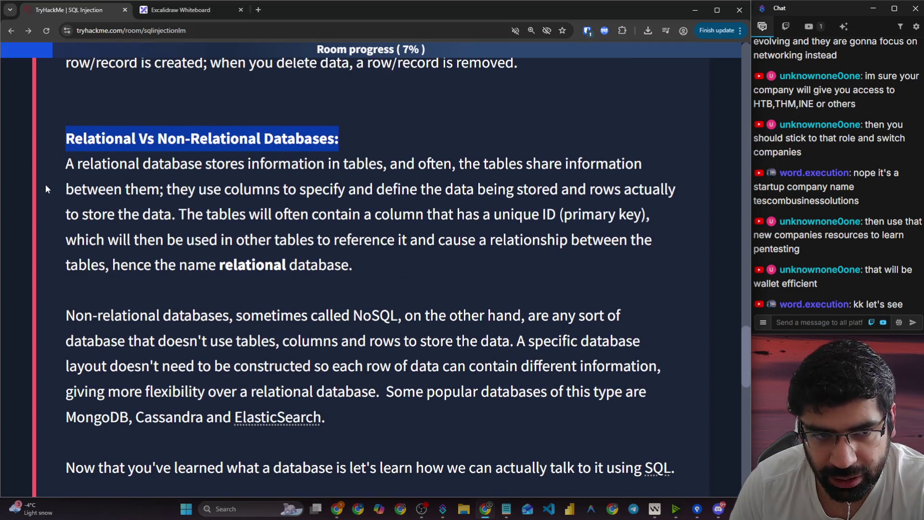
drag(56, 166, 642, 165)
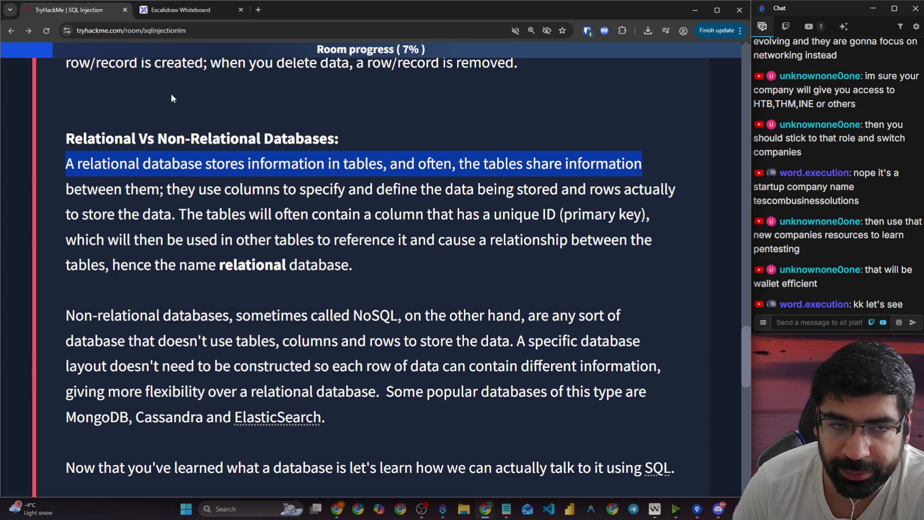
click(170, 9)
scroll(305, 289, down, 5)
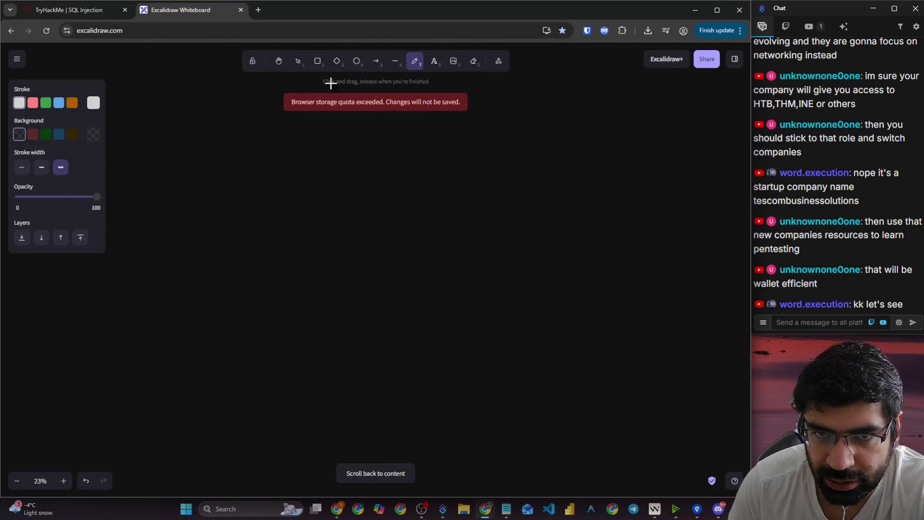
- Draw a large rectangle frame and sketch two boxes joined by a double-headed arrow
click(317, 61)
drag(217, 168, 592, 426)
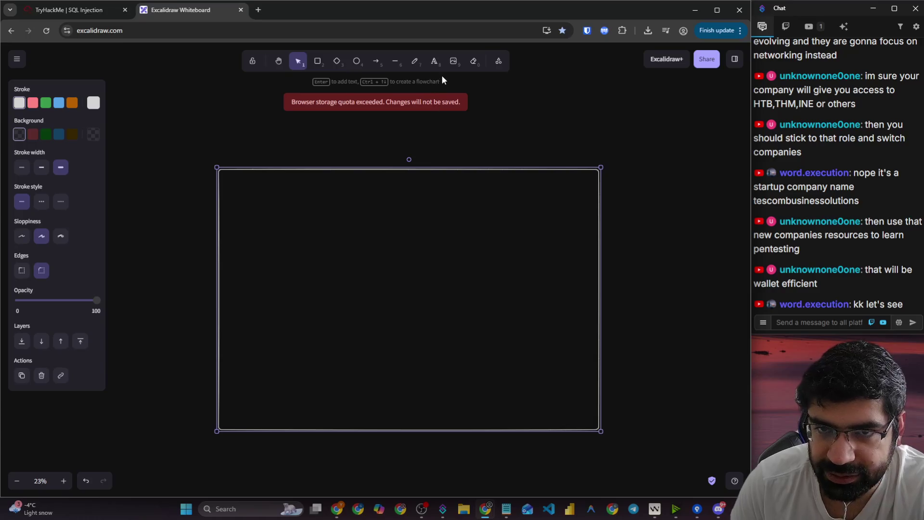
click(412, 62)
mouse_move(272, 191)
mouse_down()
mouse_move(318, 258)
mouse_move(287, 193)
mouse_up()
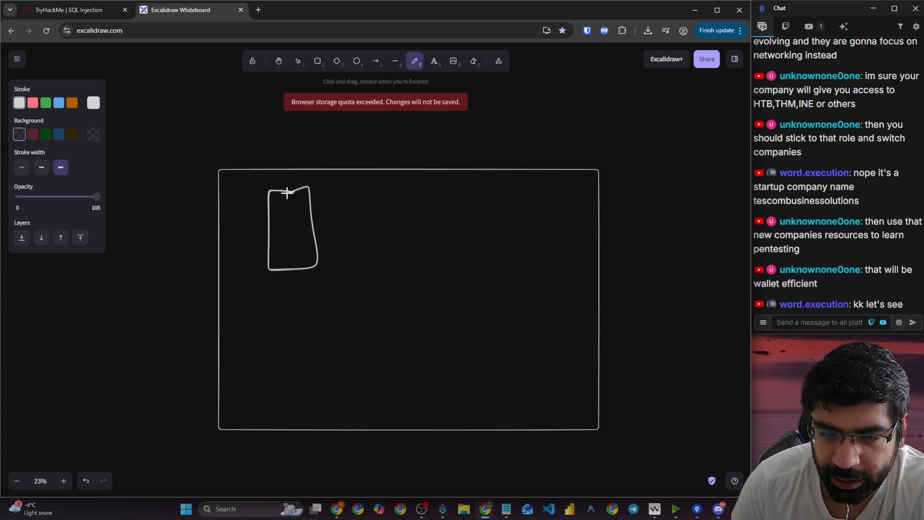
drag(353, 216, 404, 220)
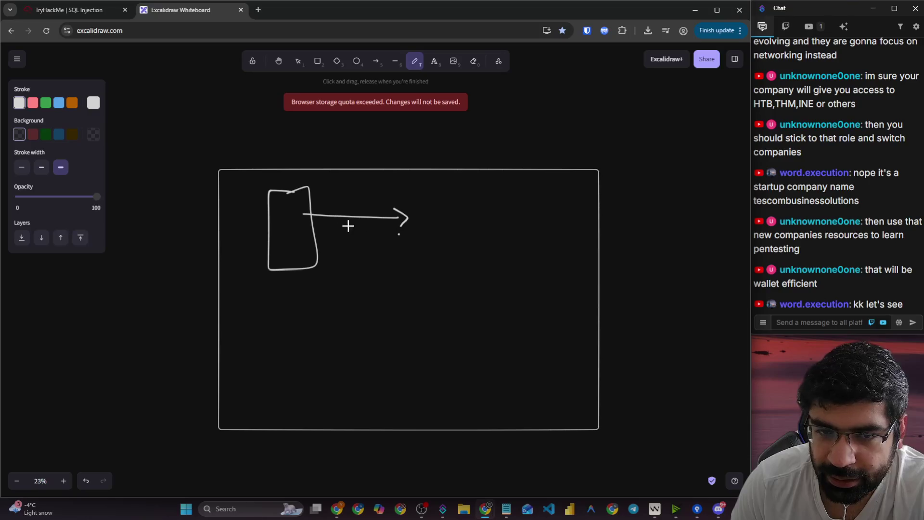
drag(320, 213, 337, 224)
mouse_move(459, 205)
mouse_down()
mouse_move(411, 202)
mouse_move(481, 245)
mouse_move(445, 201)
mouse_up()
- Sketch a third box below, linked by a double-headed connector, then return to TryHackMe
mouse_move(339, 314)
mouse_down()
mouse_move(340, 361)
mouse_move(383, 354)
mouse_move(344, 356)
mouse_up()
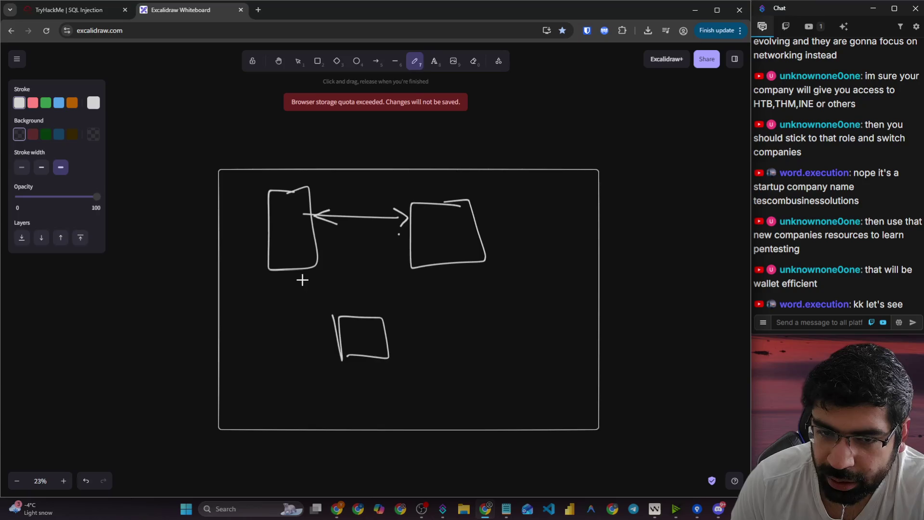
drag(302, 273, 313, 333)
drag(292, 282, 312, 287)
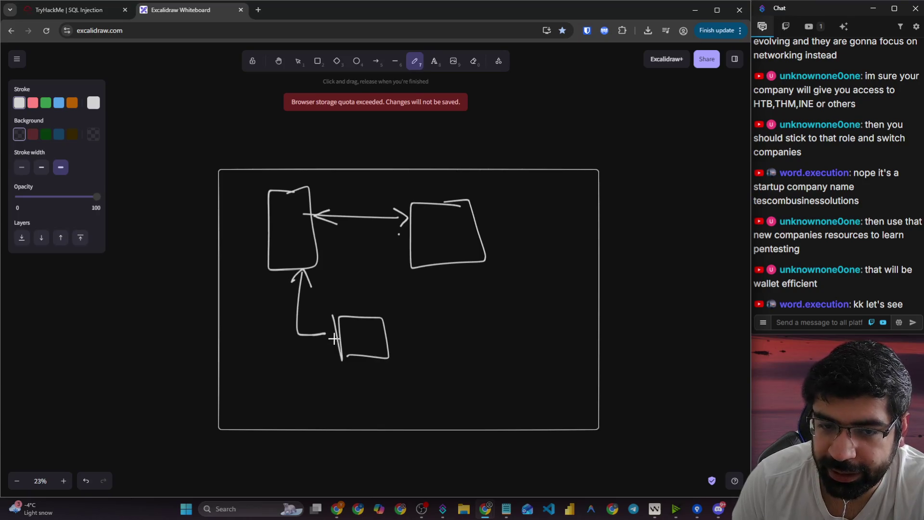
drag(317, 328, 320, 343)
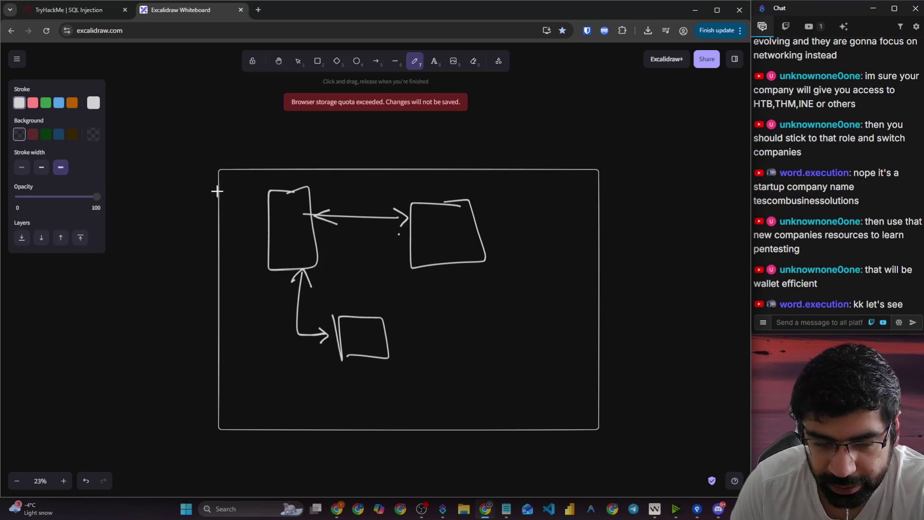
click(85, 10)
click(238, 185)
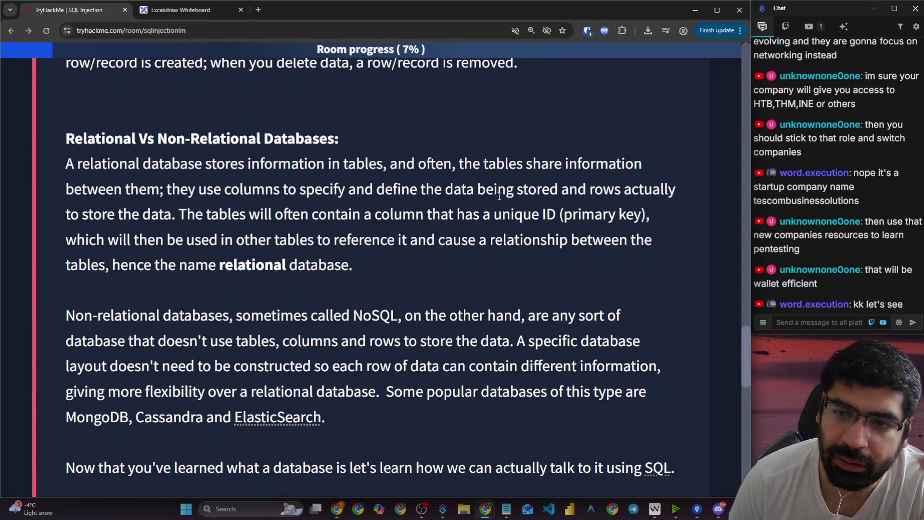
- Highlight the sentences on the unique ID column other tables use, then return to Excalidraw
drag(179, 216, 647, 222)
drag(105, 239, 560, 241)
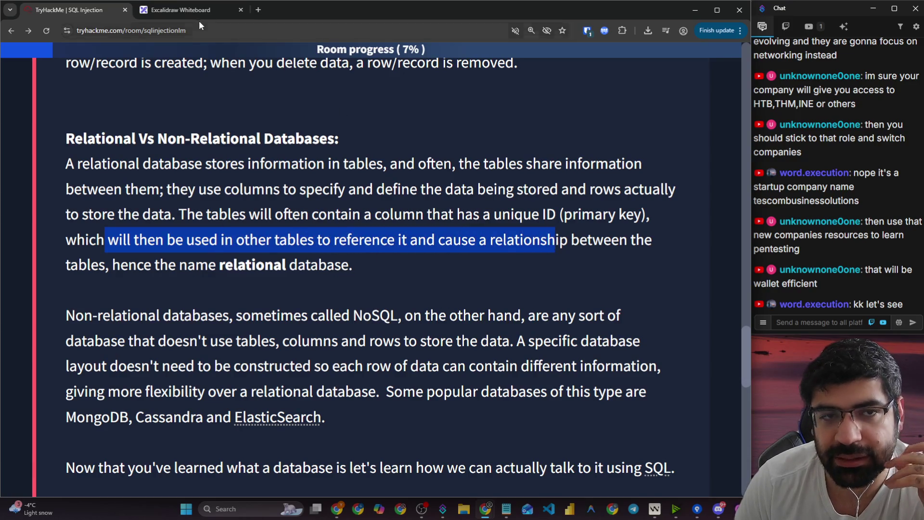
click(193, 10)
scroll(354, 350, up, 10)
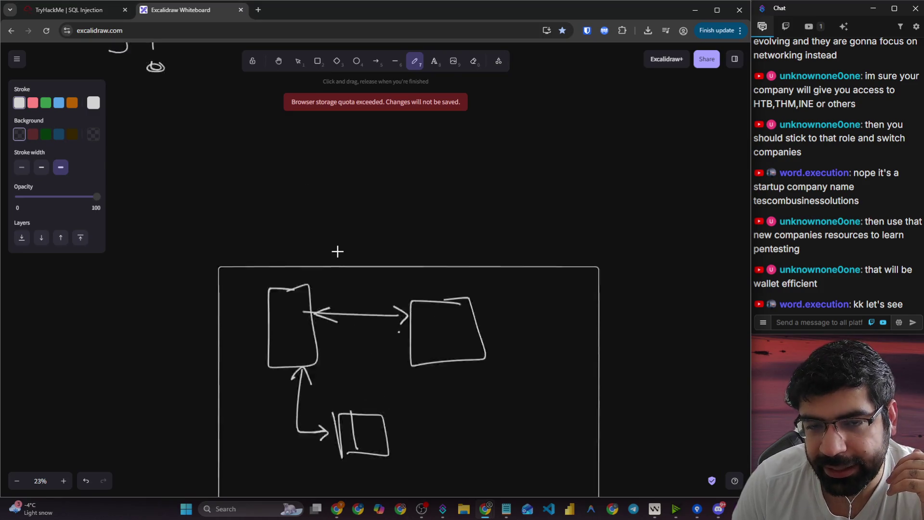
- Draw column dividers in both boxes, write 'Account' above the right box, and tick their corners
scroll(352, 161, down, 10)
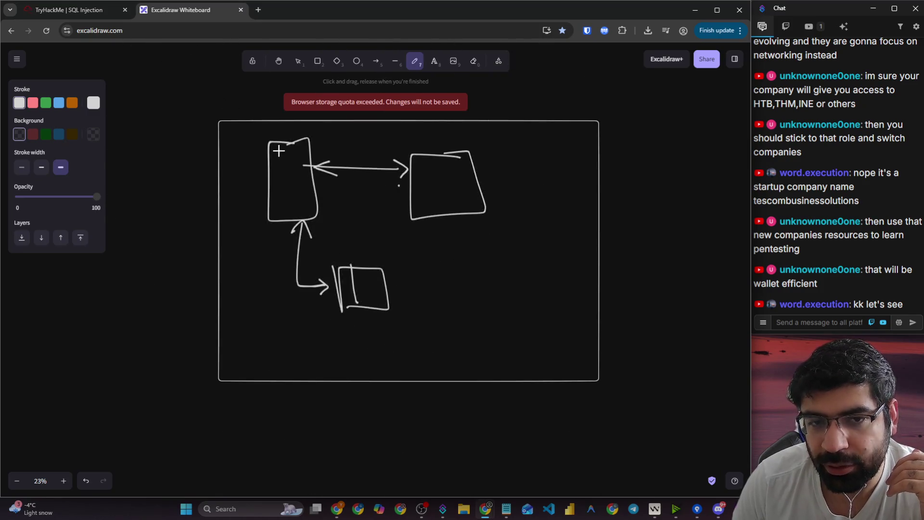
drag(280, 146, 283, 218)
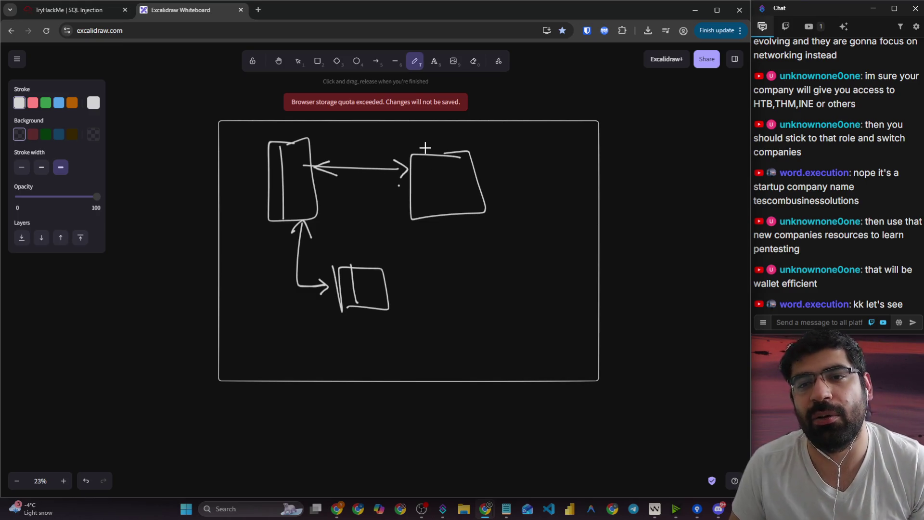
mouse_move(424, 148)
mouse_down()
mouse_move(455, 130)
mouse_move(464, 142)
mouse_move(514, 143)
mouse_move(525, 134)
mouse_up()
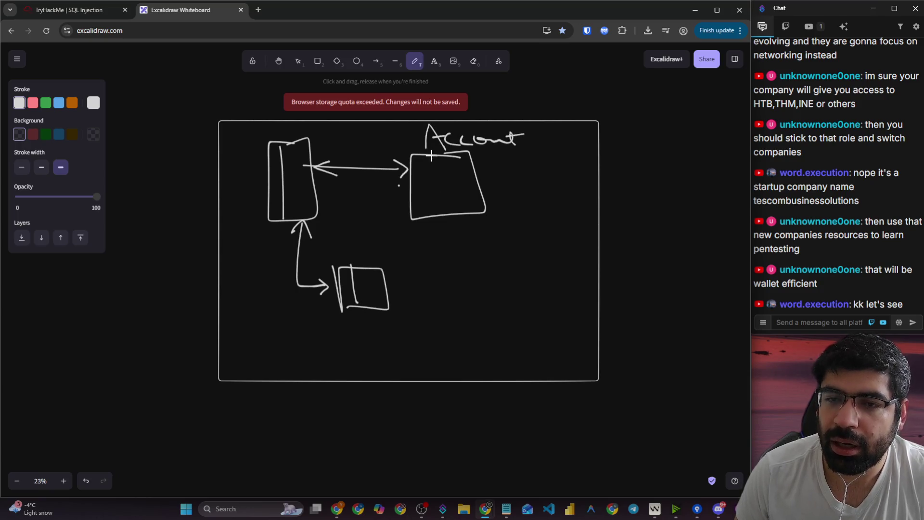
drag(431, 155, 436, 213)
drag(415, 165, 462, 165)
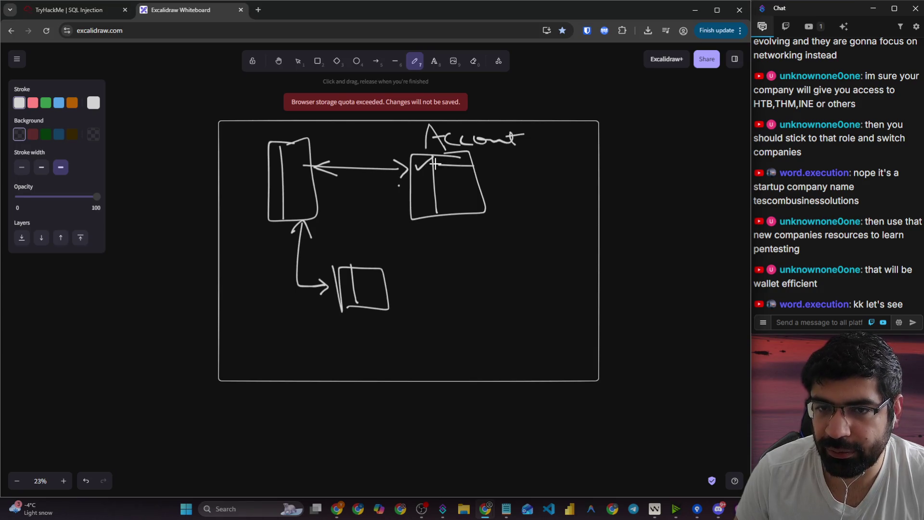
drag(269, 151, 281, 145)
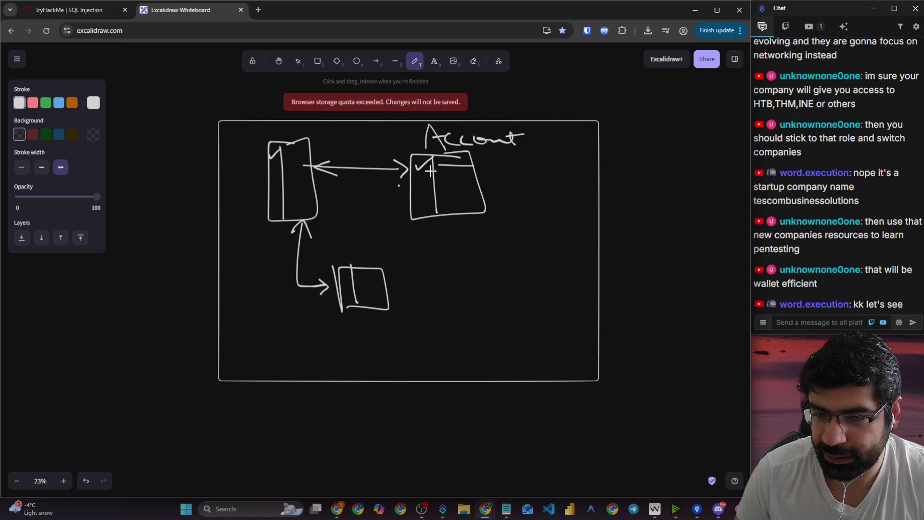
click(77, 10)
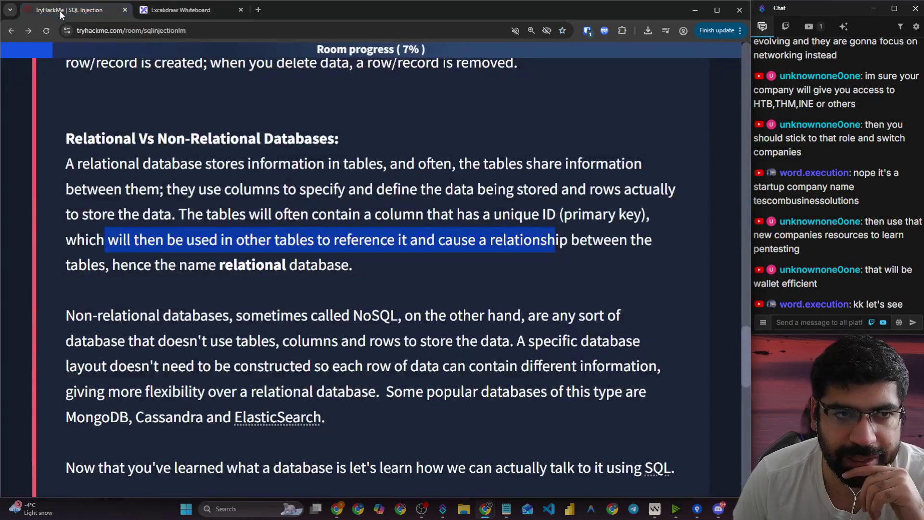
- Re-highlight the primary-key sentences about the unique ID column, then switch back to the whiteboard
click(231, 185)
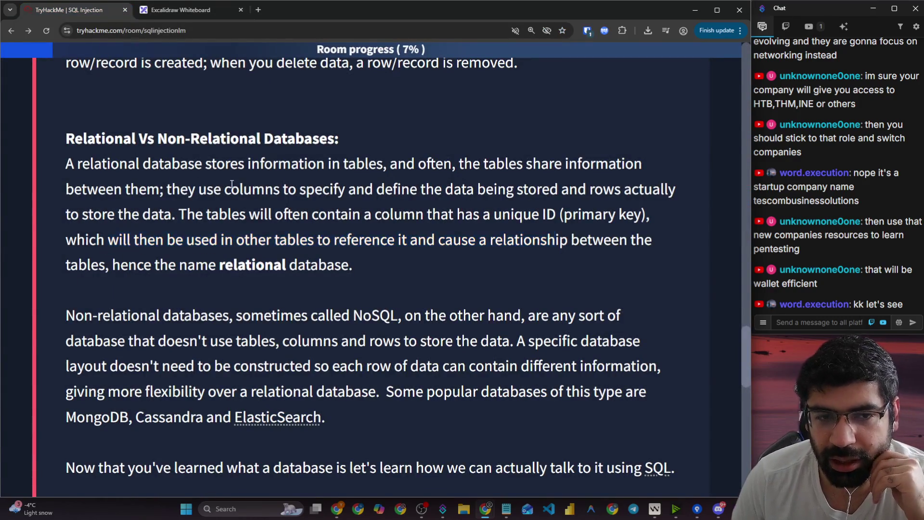
scroll(190, 206, down, 2)
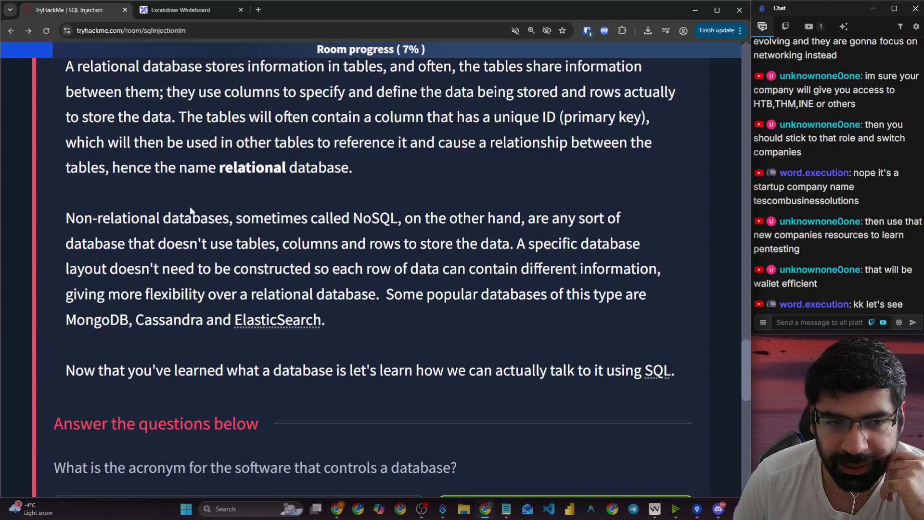
scroll(192, 214, down, 2)
scroll(190, 193, up, 2)
drag(177, 165, 612, 175)
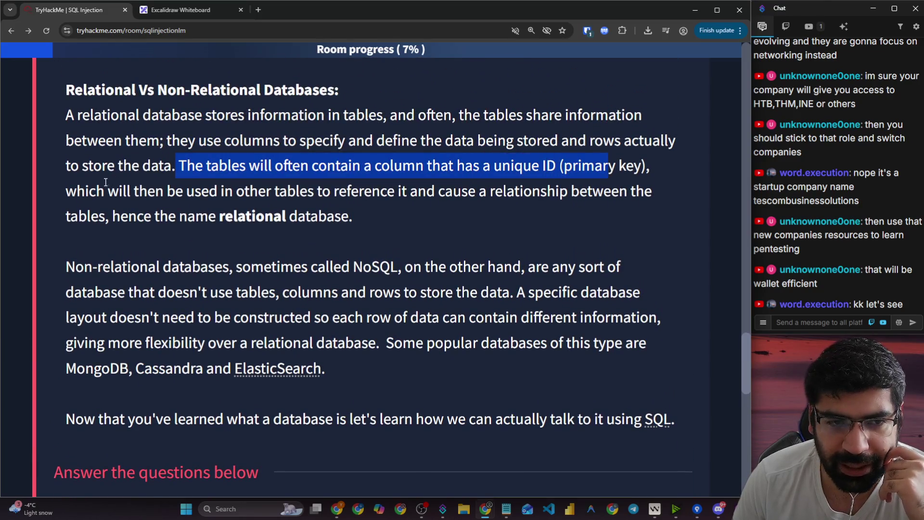
drag(97, 191, 321, 197)
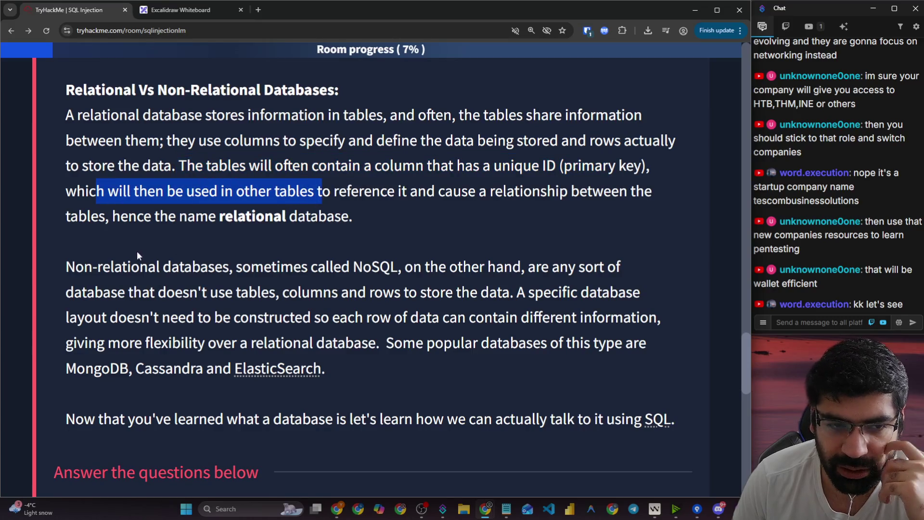
scroll(138, 254, down, 1)
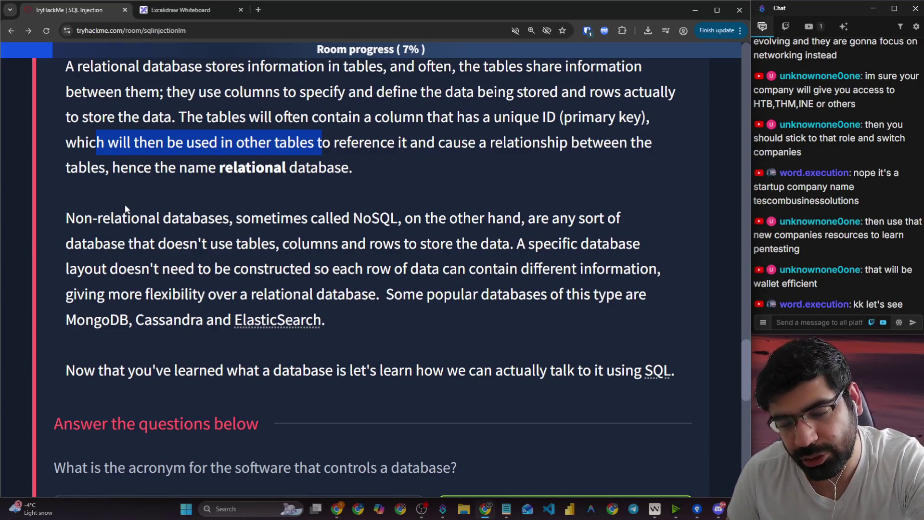
key(ctrl+Tab)
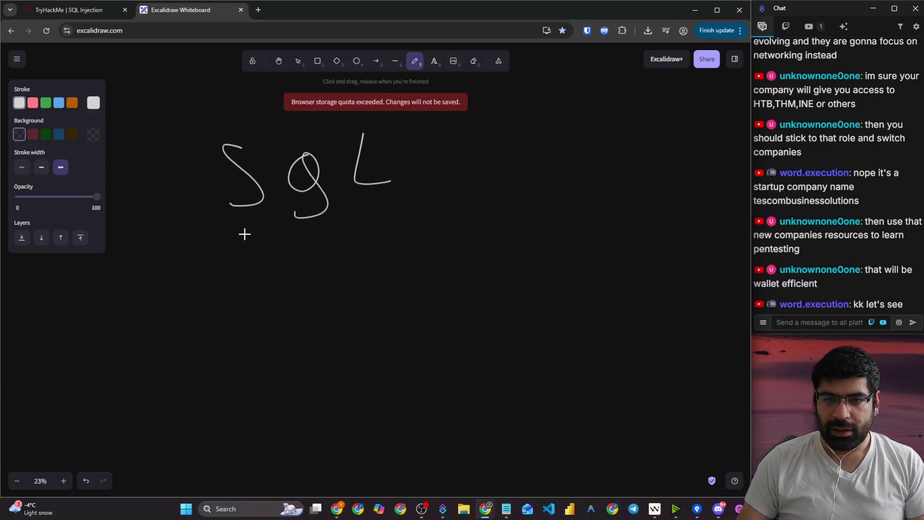
- Underline the handwritten SQL and draw an arrow pointing right from it
drag(234, 237, 376, 212)
mouse_move(477, 169)
mouse_down()
mouse_move(523, 164)
mouse_move(520, 175)
mouse_up()
drag(585, 147, 578, 220)
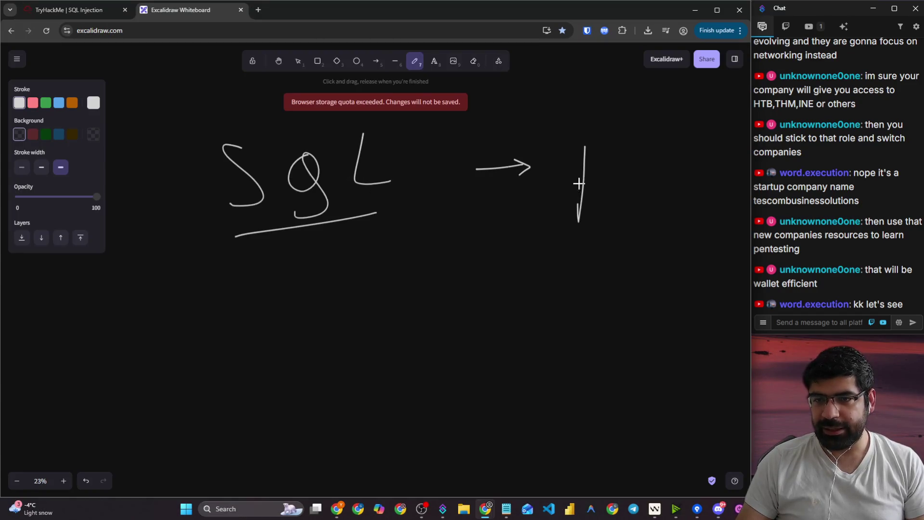
- Sketch a database cylinder beside the arrow, then undo it with Ctrl+Z twice
drag(612, 142, 611, 211)
mouse_move(579, 139)
mouse_down()
mouse_move(614, 136)
mouse_move(582, 137)
mouse_up()
key(ctrl+z)
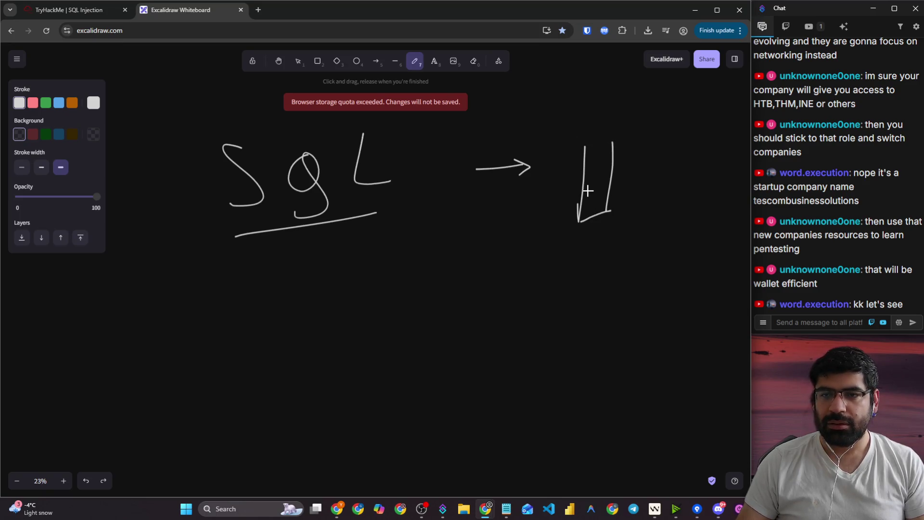
key(ctrl+z)
key(ctrl+z)
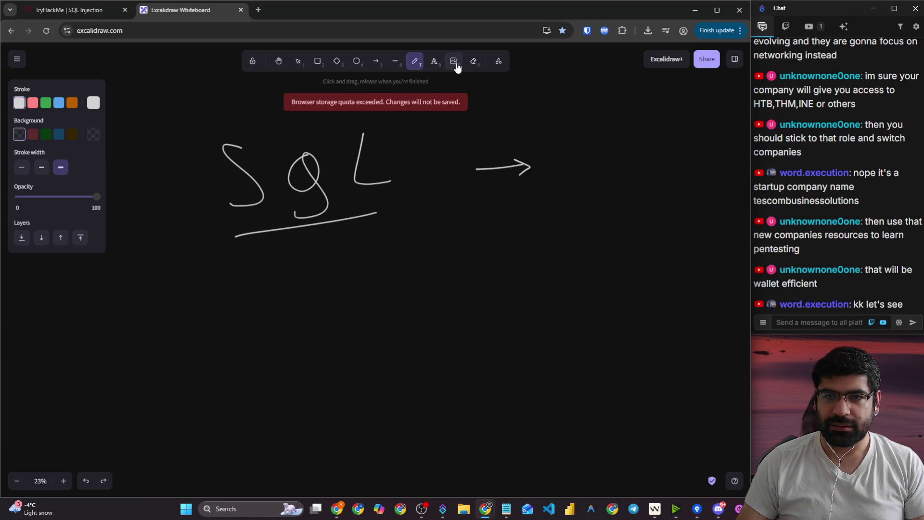
click(498, 61)
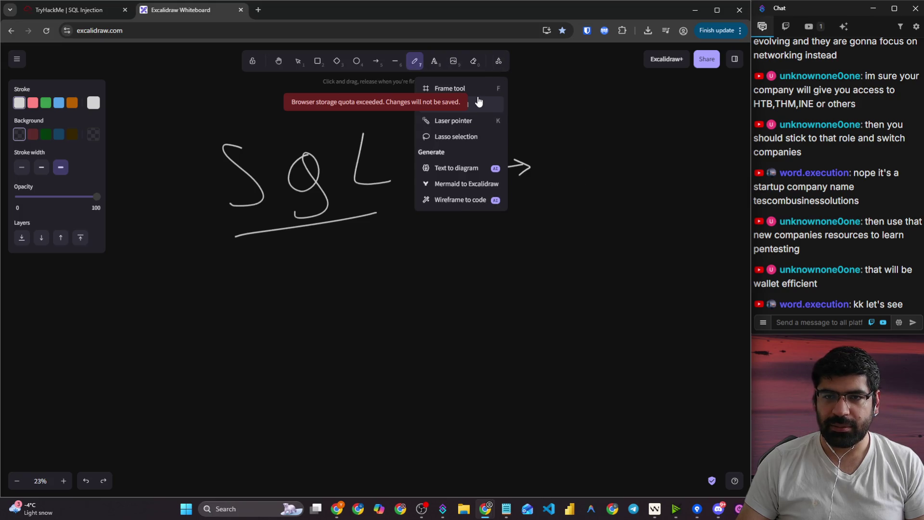
- Generate a Text to diagram from 'database', refine with 'database icon', and insert it
click(454, 174)
text(d)
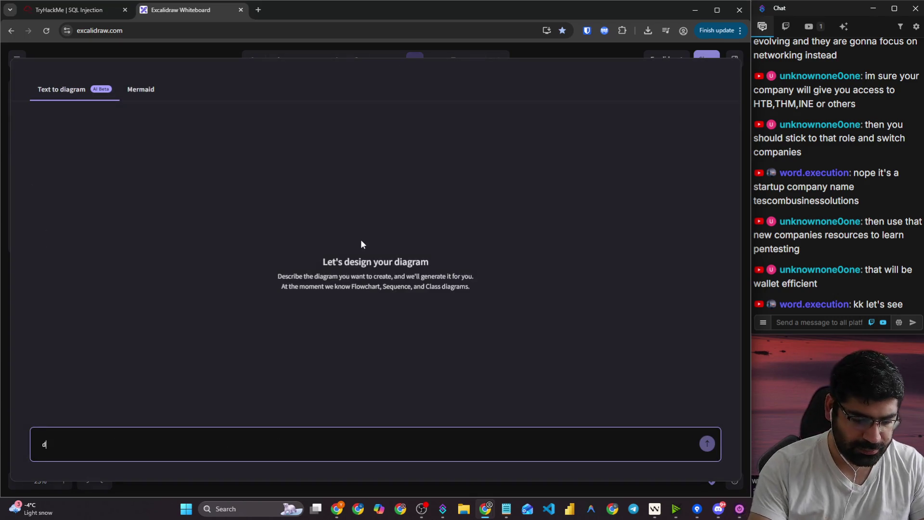
text(atabase)
key(Return)
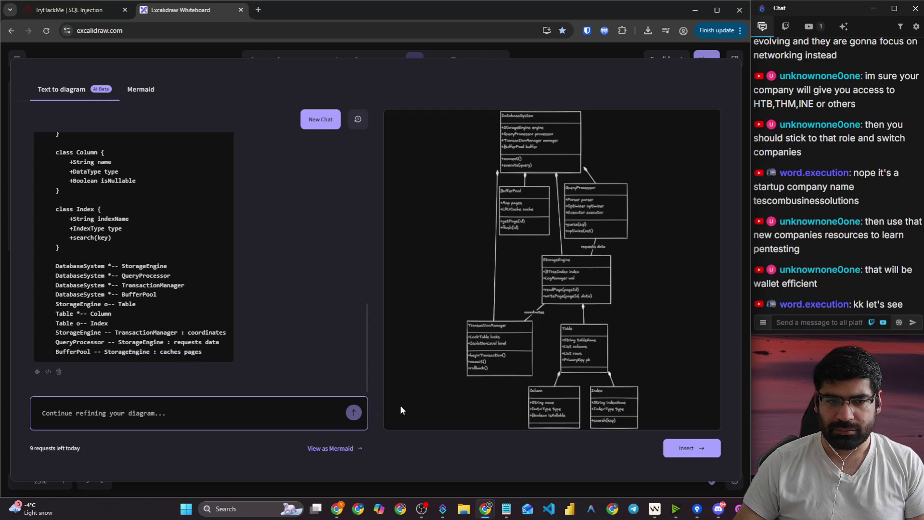
text(d)
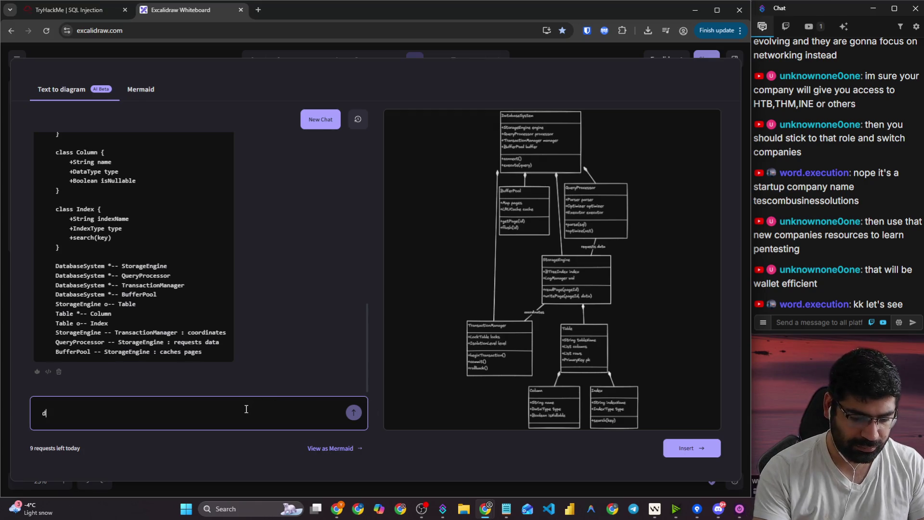
text(taatabase icon)
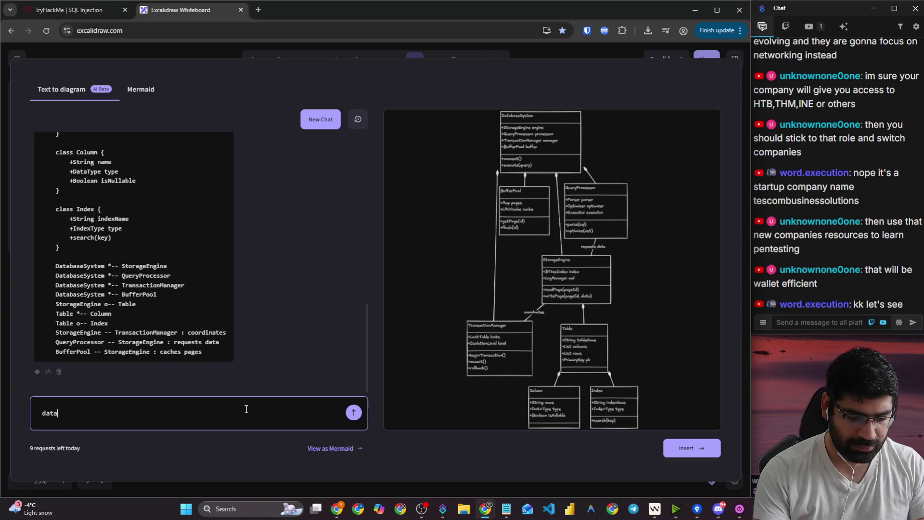
key(Return)
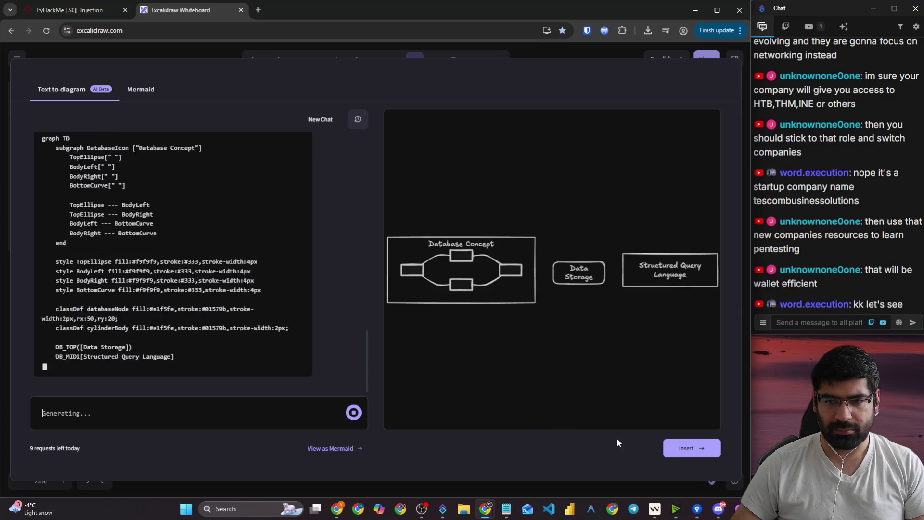
click(694, 454)
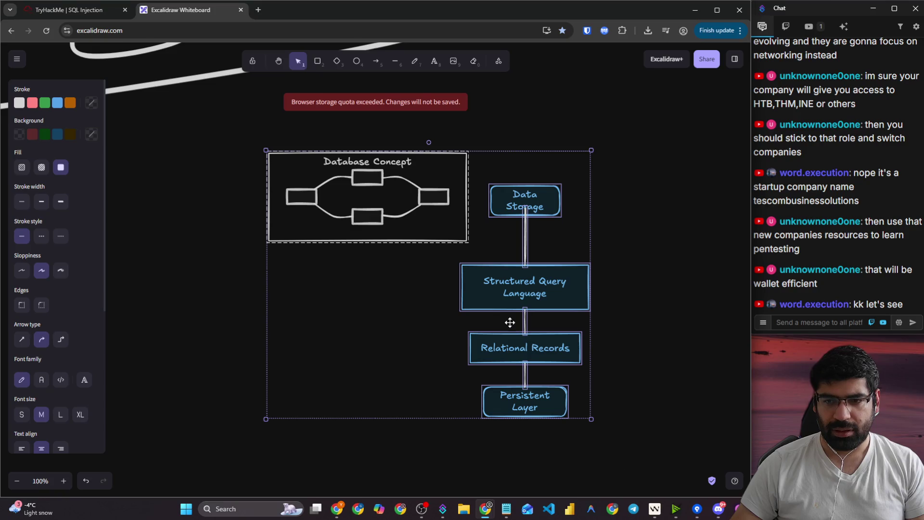
- Delete the generated diagram and add the Software Architecture library from the public libraries
scroll(481, 318, up, 3)
key(Delete)
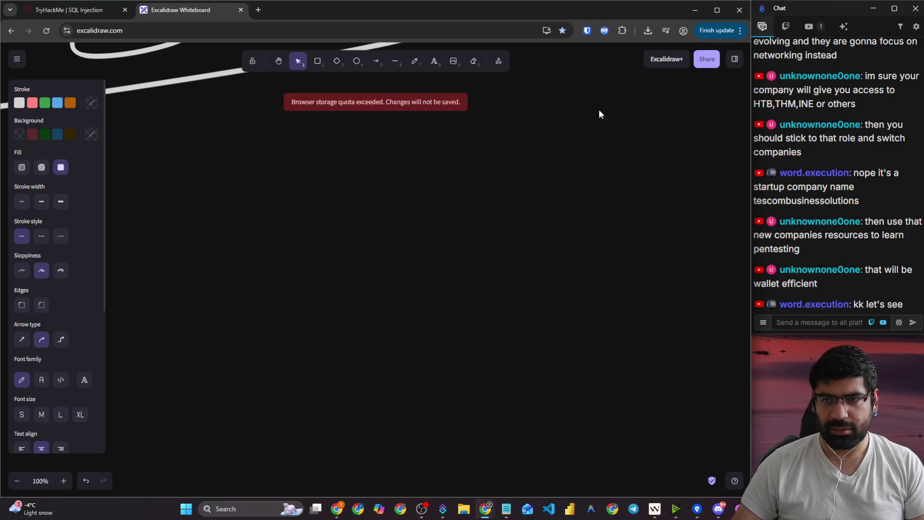
click(735, 59)
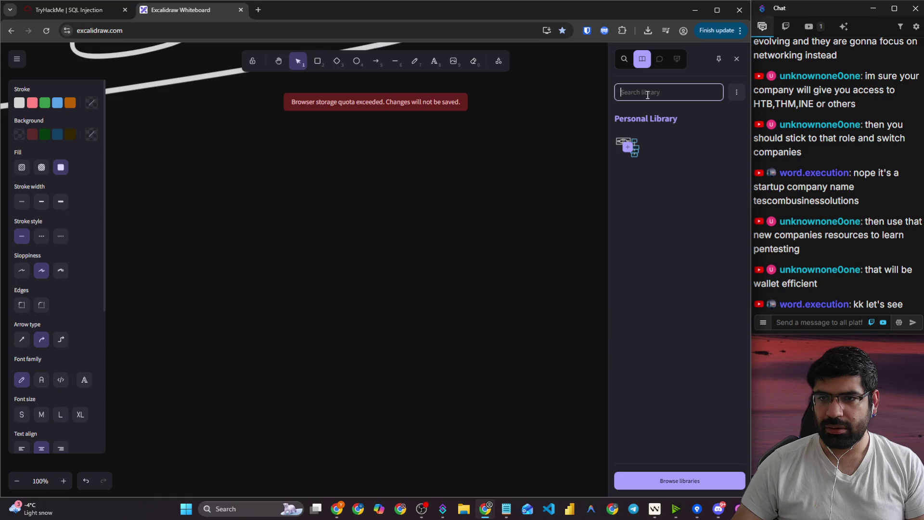
click(659, 59)
click(643, 60)
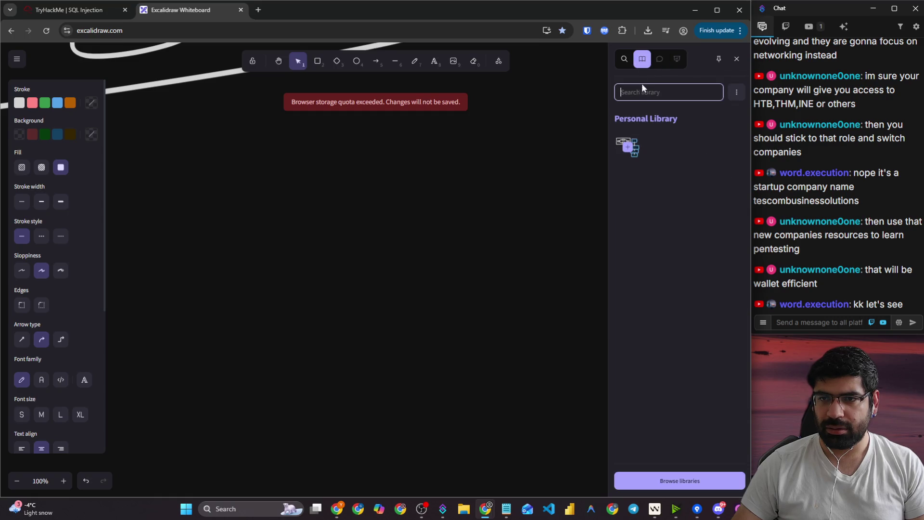
click(680, 480)
click(385, 204)
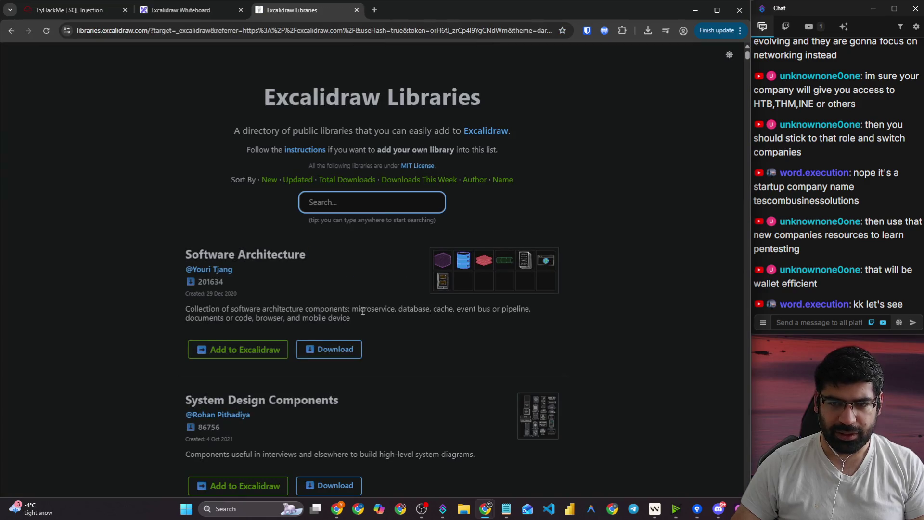
click(270, 348)
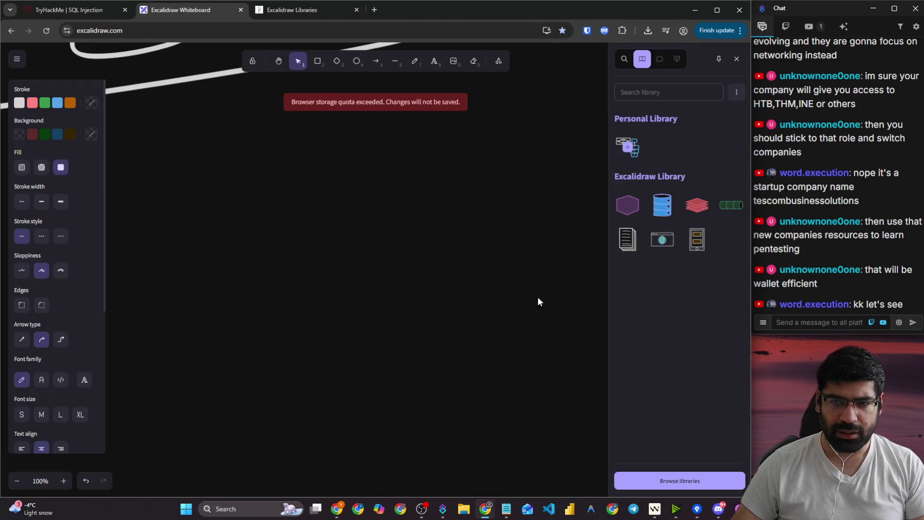
- Place the blue database icon at the arrow tip, delete leftover icons, and enlarge it
drag(662, 204, 467, 203)
scroll(481, 290, up, 2)
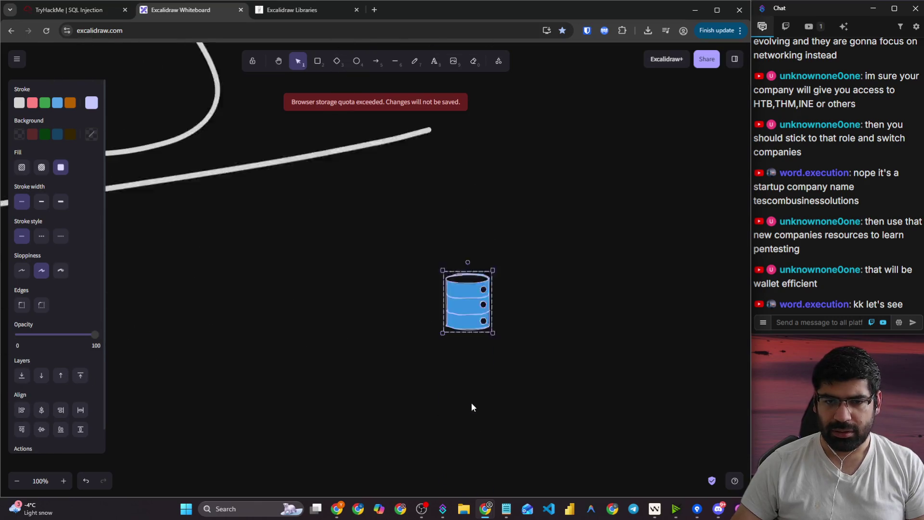
scroll(461, 340, down, 2)
ctrl+scroll(460, 339, down, 8)
drag(469, 319, 623, 241)
drag(414, 364, 483, 417)
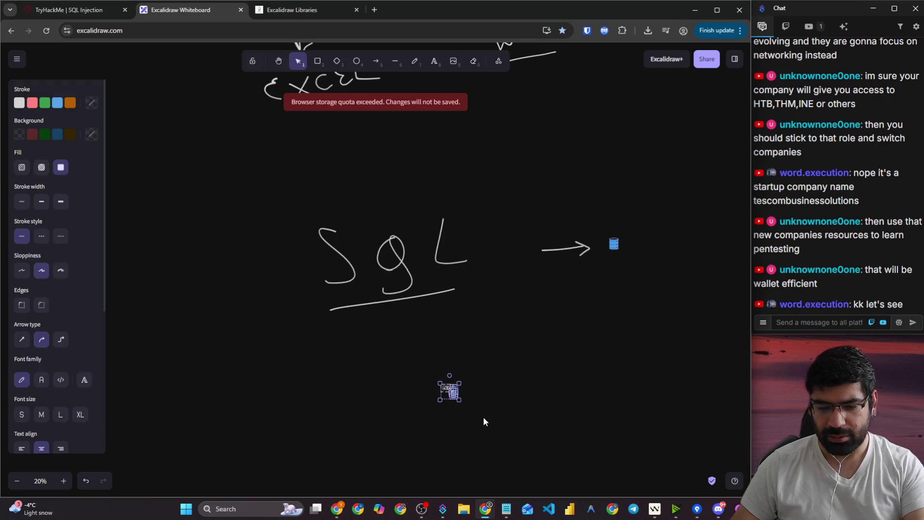
key(Delete)
click(619, 244)
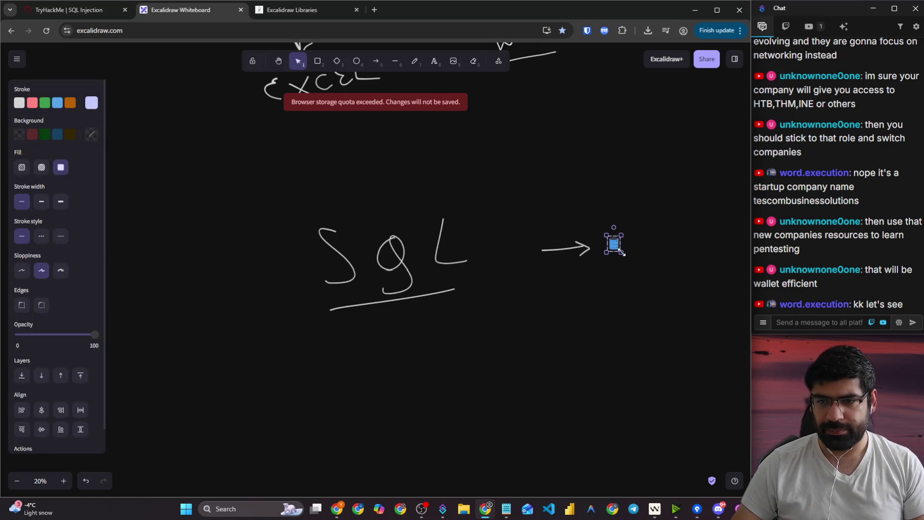
drag(623, 252, 672, 317)
drag(546, 251, 519, 254)
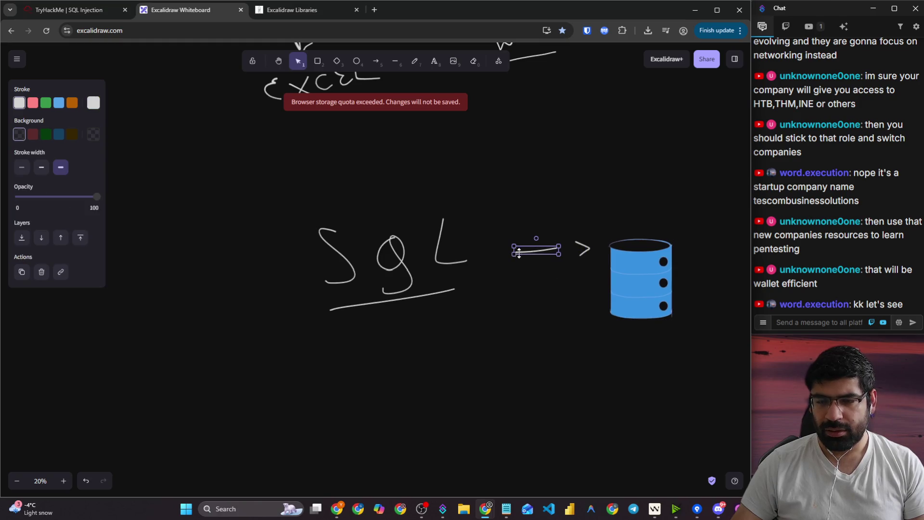
- Delete the broken arrow and old SQL lettering, and pan the database icon into view
drag(484, 214, 599, 285)
key(Delete)
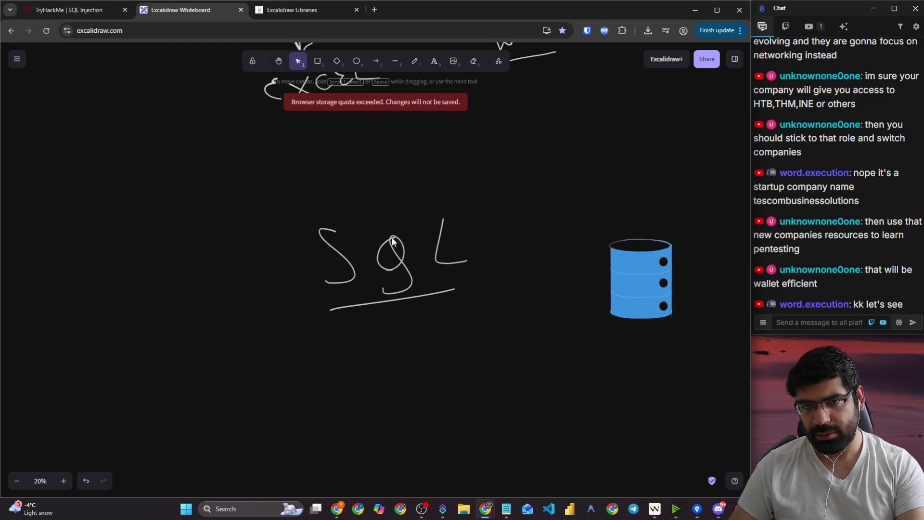
drag(287, 180, 532, 350)
key(Delete)
click(414, 61)
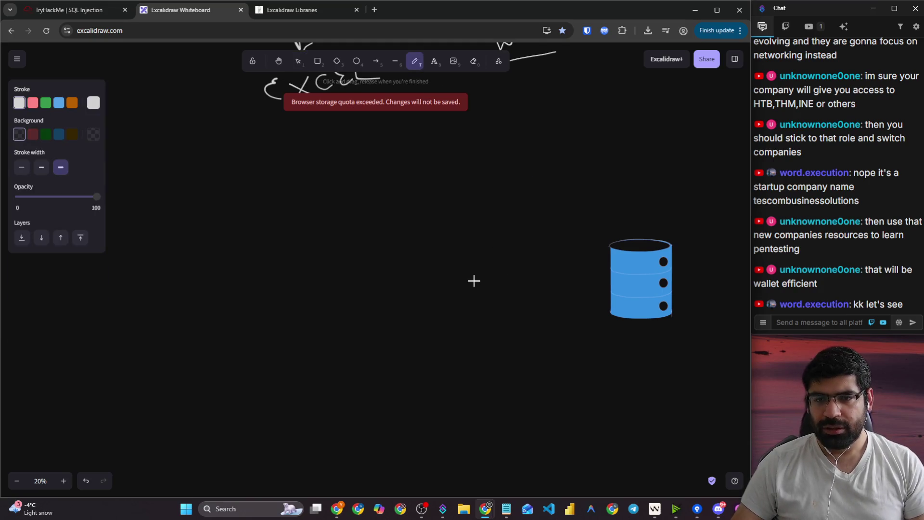
scroll(474, 281, down, 3)
click(278, 61)
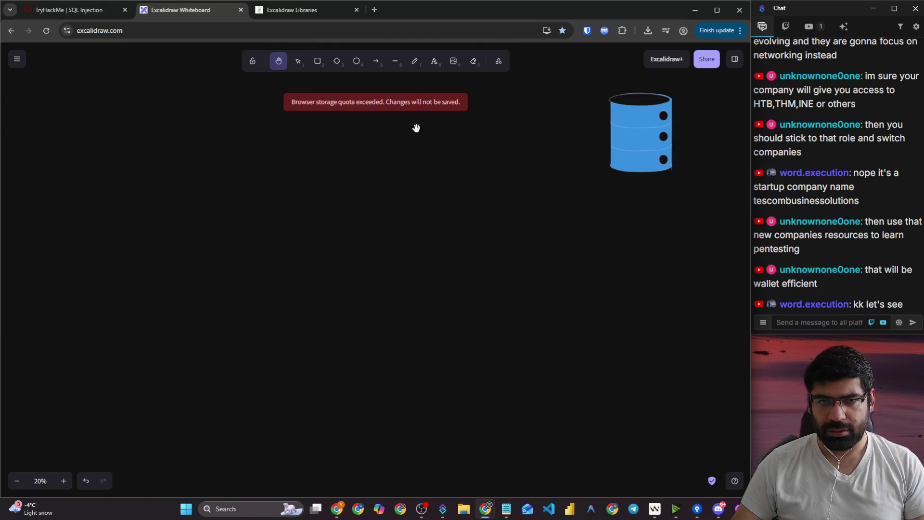
mouse_move(471, 149)
mouse_down()
mouse_move(346, 265)
mouse_move(354, 244)
mouse_up()
click(414, 61)
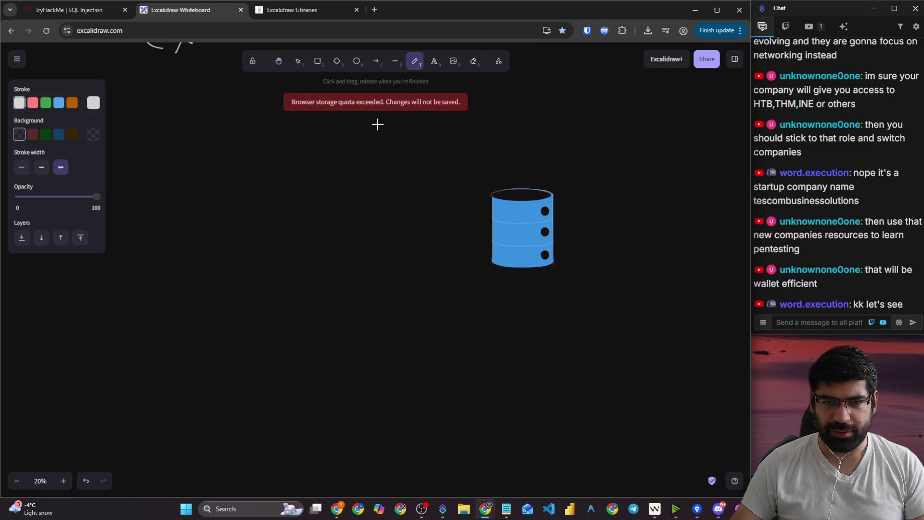
- Hand-write SQL with an arrow to the database, labelled and underlined 'University DBMS'
mouse_move(279, 192)
mouse_down()
mouse_move(279, 233)
mouse_move(260, 236)
mouse_up()
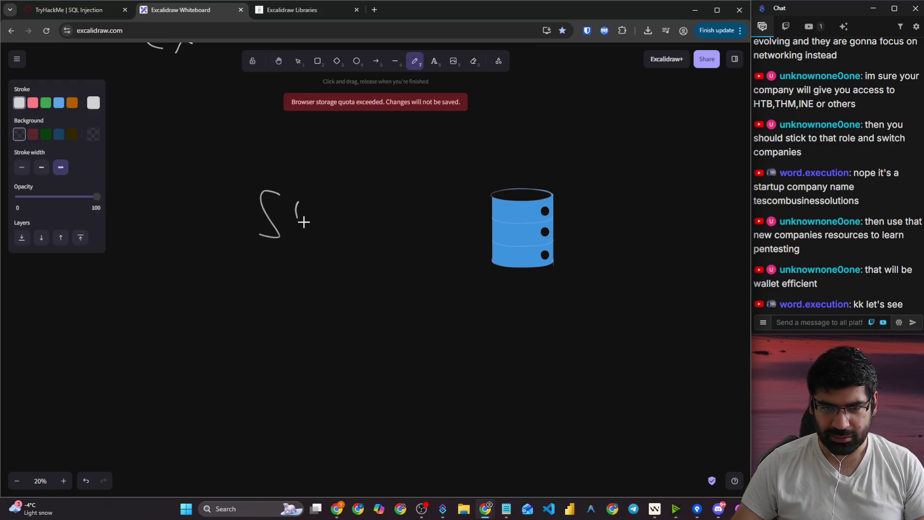
mouse_move(307, 192)
mouse_down()
mouse_move(288, 237)
mouse_move(352, 225)
mouse_up()
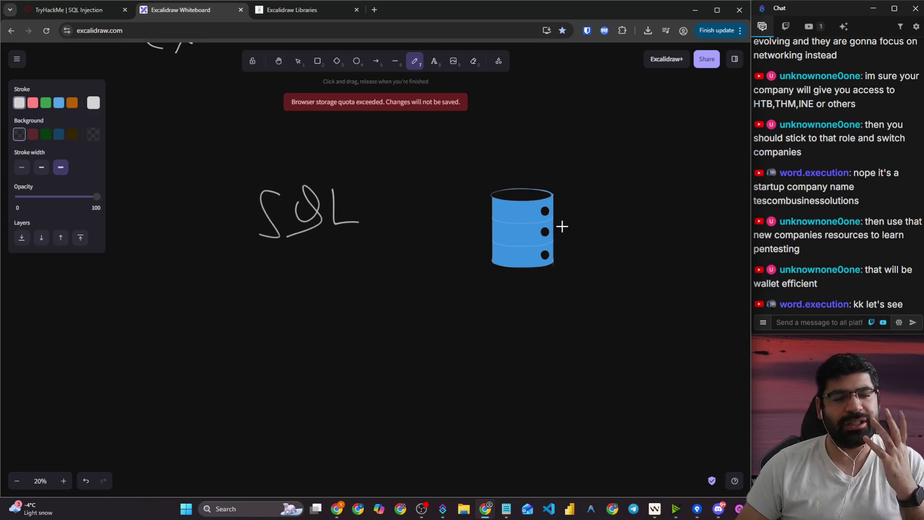
mouse_move(364, 202)
mouse_down()
mouse_move(433, 207)
mouse_move(439, 224)
mouse_up()
mouse_move(518, 153)
mouse_down()
mouse_move(526, 169)
mouse_move(538, 144)
mouse_move(581, 159)
mouse_move(592, 150)
mouse_move(645, 156)
mouse_move(666, 140)
mouse_up()
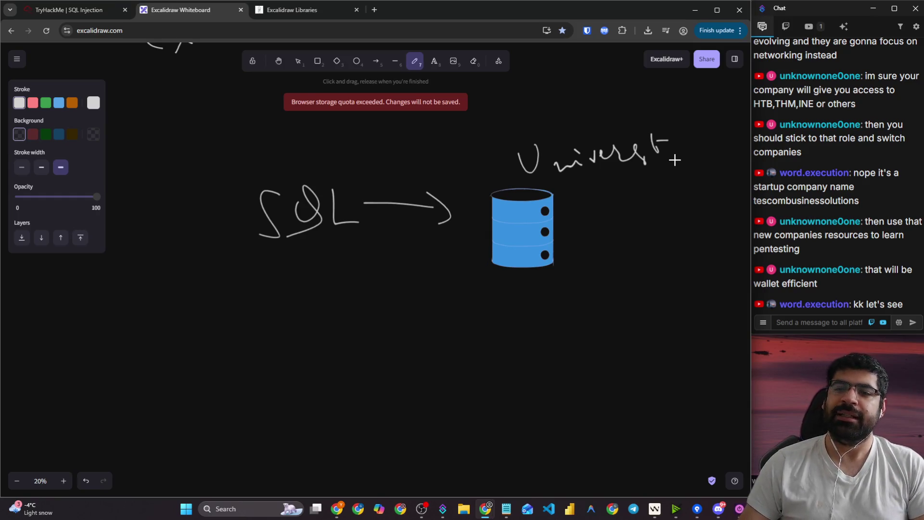
drag(671, 143, 673, 168)
mouse_move(585, 190)
mouse_down()
mouse_move(581, 224)
mouse_move(618, 198)
mouse_move(608, 208)
mouse_move(655, 190)
mouse_up()
mouse_move(674, 186)
mouse_down()
mouse_move(670, 200)
mouse_move(645, 213)
mouse_up()
drag(596, 242, 683, 212)
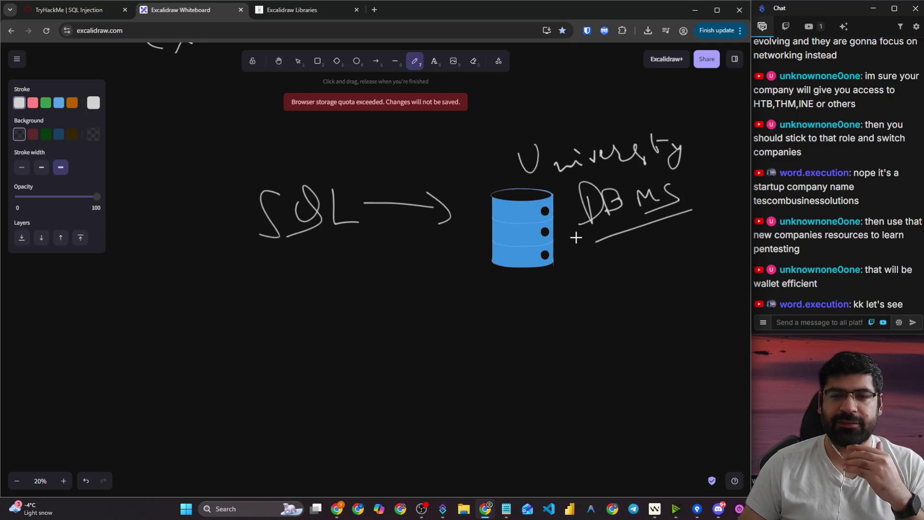
- Add a '1 → ?' note below, underline SQL, and return to the TryHackMe lesson
scroll(423, 327, down, 2)
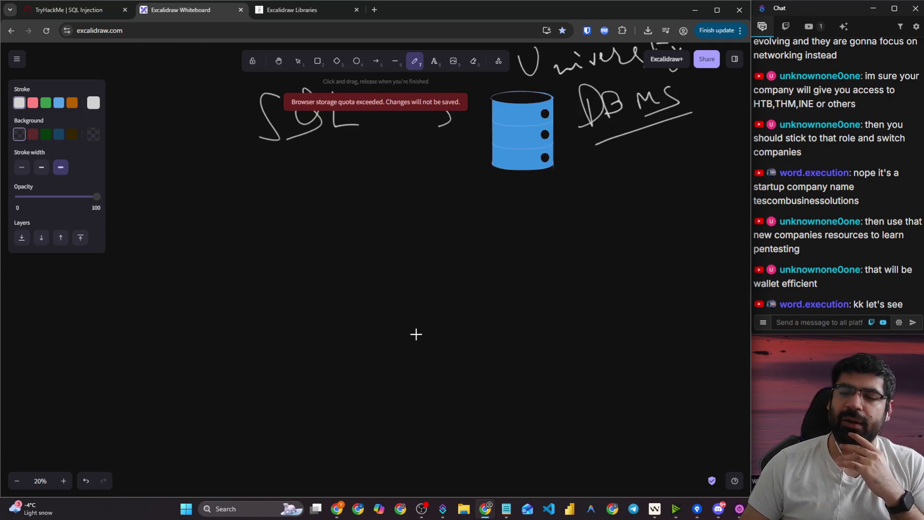
scroll(435, 297, up, 1)
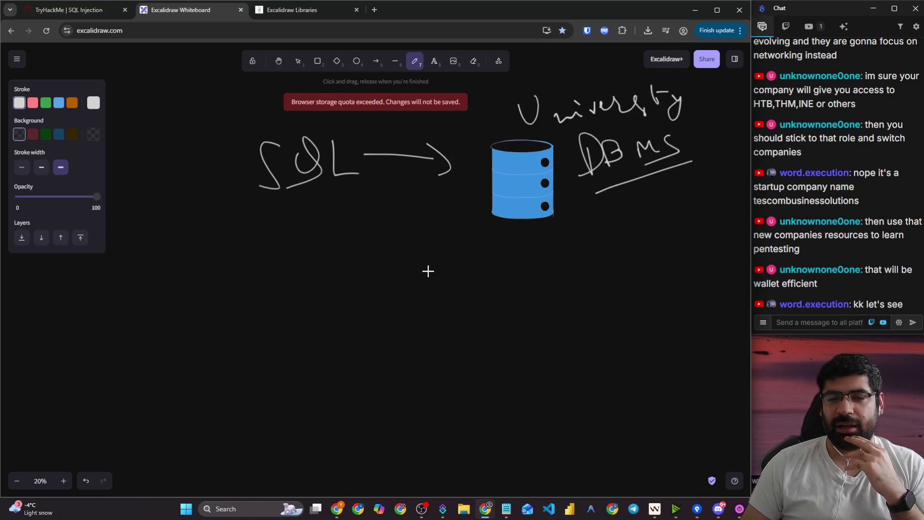
mouse_move(399, 278)
mouse_down()
mouse_move(409, 267)
mouse_move(429, 289)
mouse_move(462, 270)
mouse_move(466, 290)
mouse_up()
drag(495, 256, 502, 300)
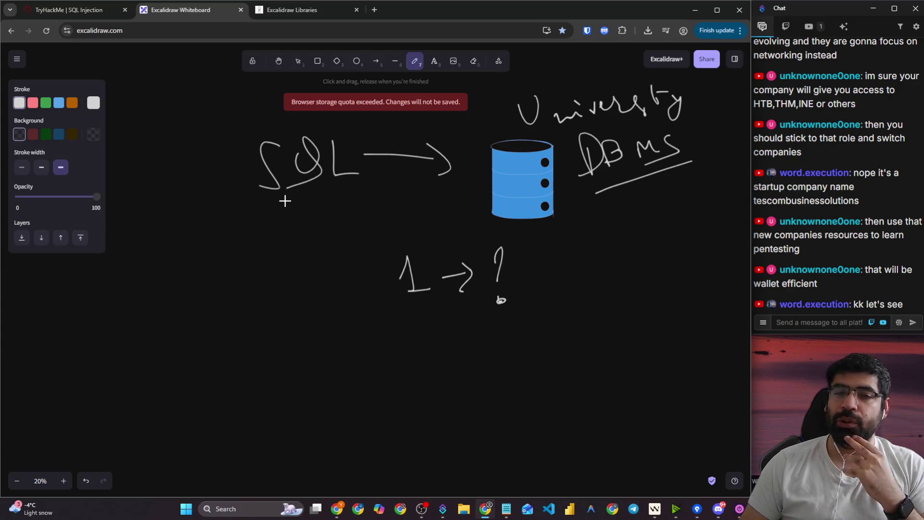
drag(236, 203, 375, 186)
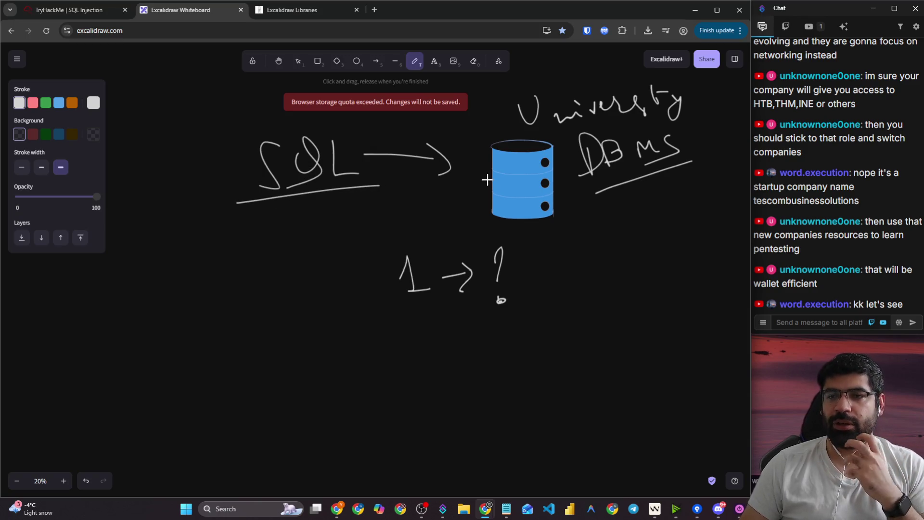
click(72, 10)
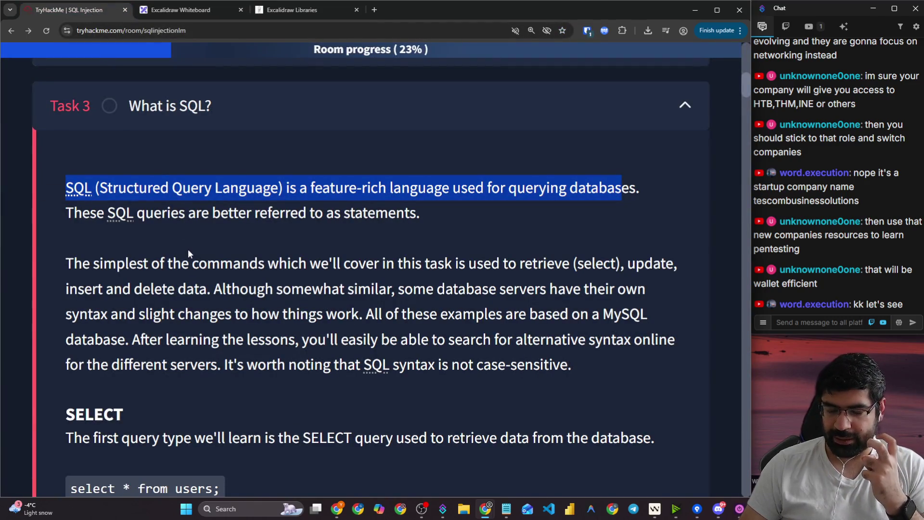
- Highlight the Task 3 sentences on select, update, insert, delete, MySQL examples and case-insensitivity
scroll(153, 241, down, 1)
mouse_move(65, 215)
mouse_down()
mouse_move(164, 217)
mouse_move(289, 240)
mouse_move(368, 214)
mouse_move(625, 210)
mouse_up()
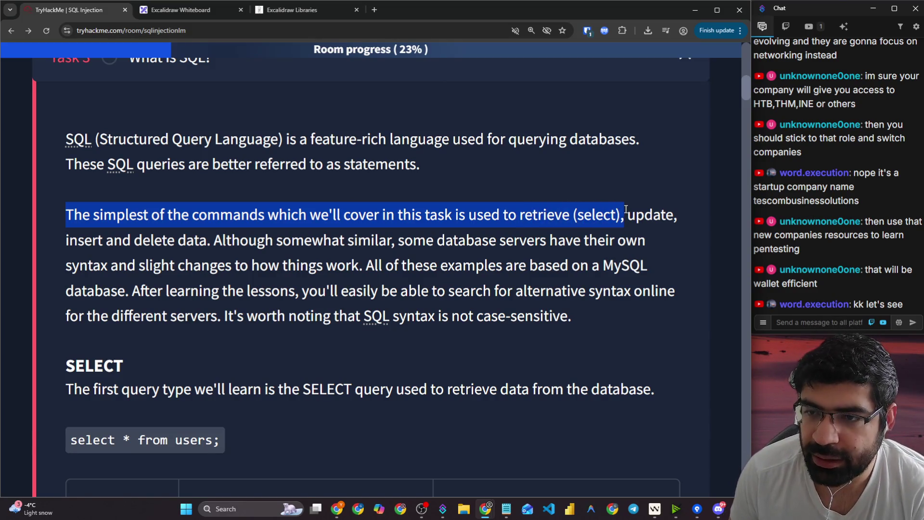
double_click(611, 214)
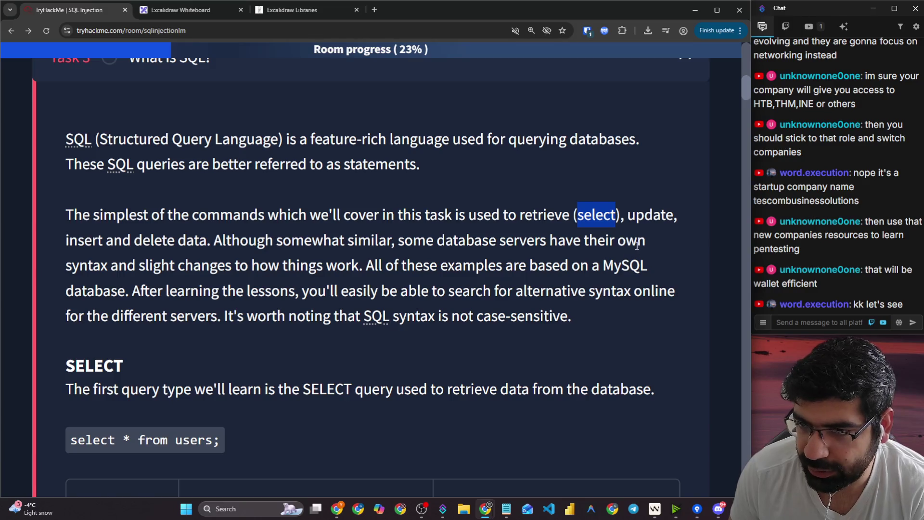
double_click(638, 211)
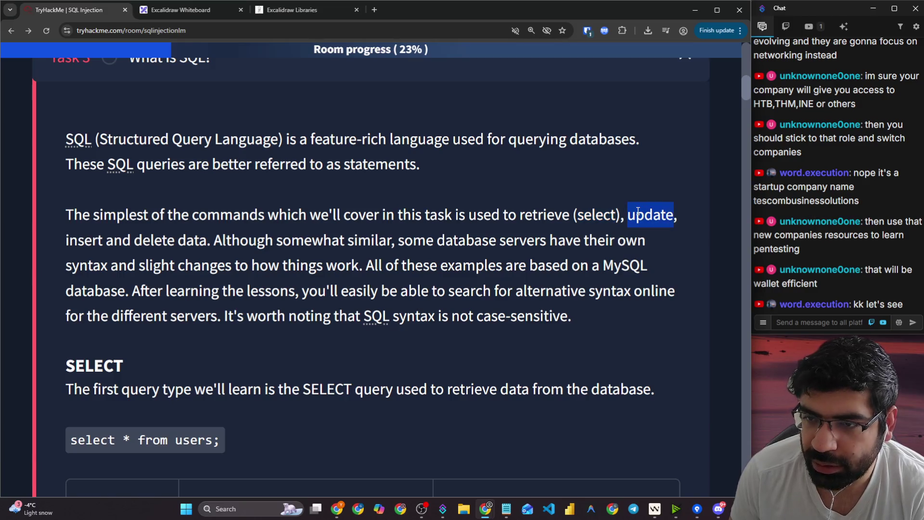
double_click(79, 241)
double_click(154, 241)
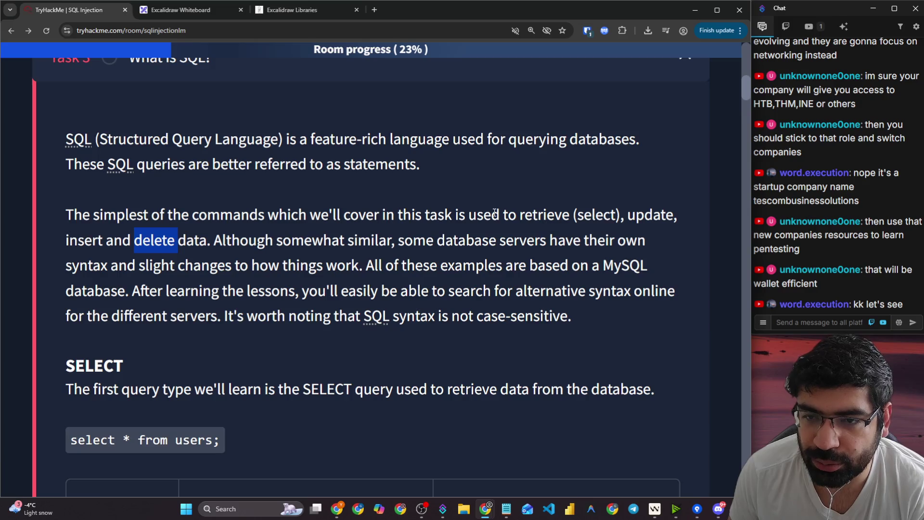
drag(495, 212, 667, 215)
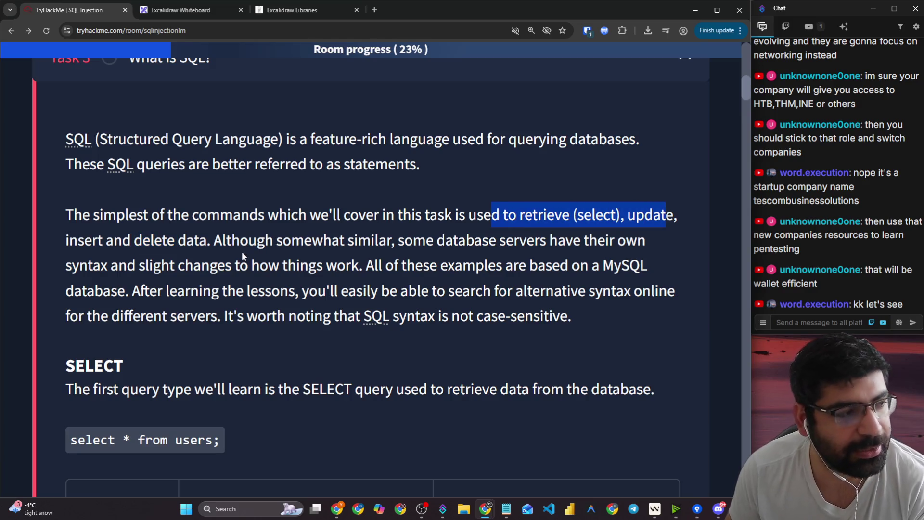
mouse_move(212, 240)
mouse_down()
mouse_move(417, 233)
mouse_move(643, 243)
mouse_up()
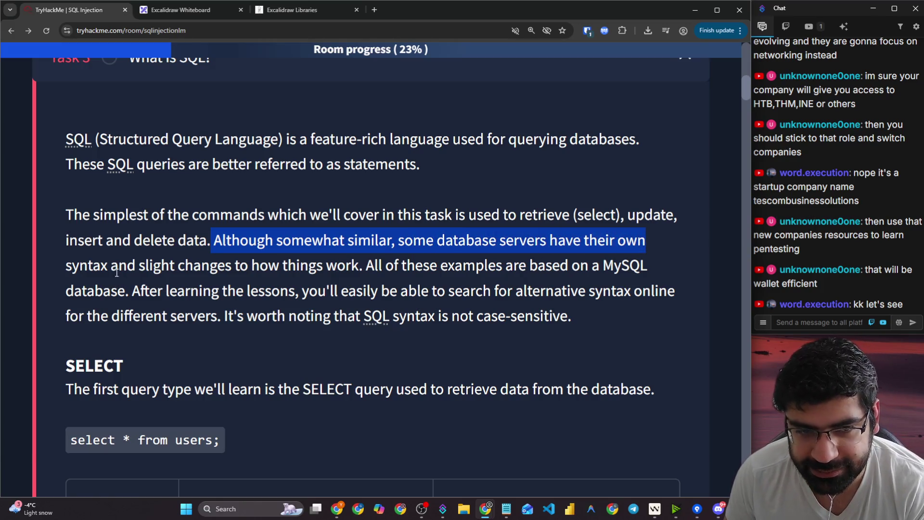
mouse_move(151, 266)
mouse_down()
mouse_move(501, 267)
mouse_move(663, 250)
mouse_move(648, 253)
mouse_move(654, 262)
mouse_up()
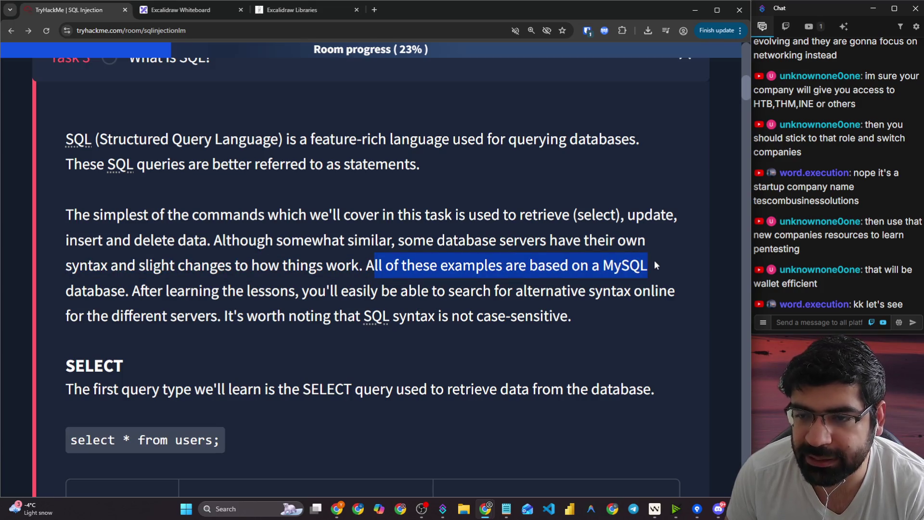
drag(131, 294, 662, 293)
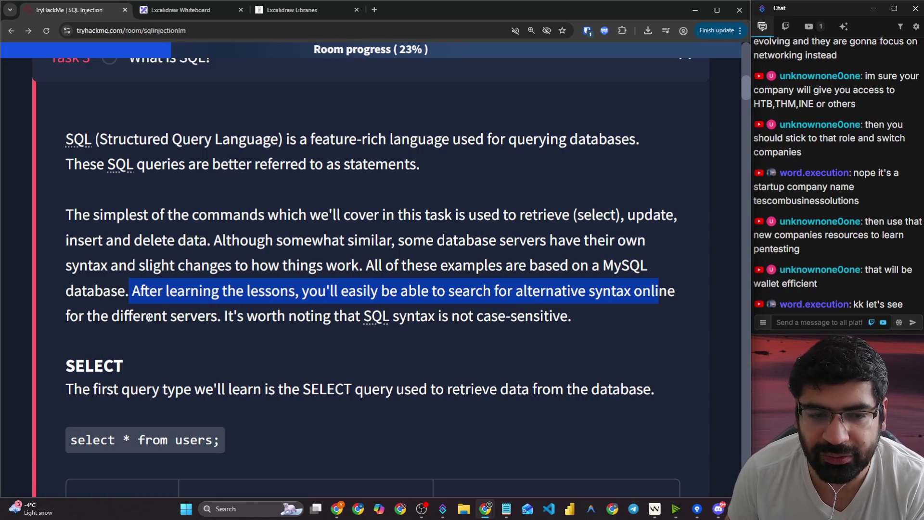
mouse_move(147, 317)
mouse_down()
mouse_move(554, 312)
mouse_move(576, 322)
mouse_up()
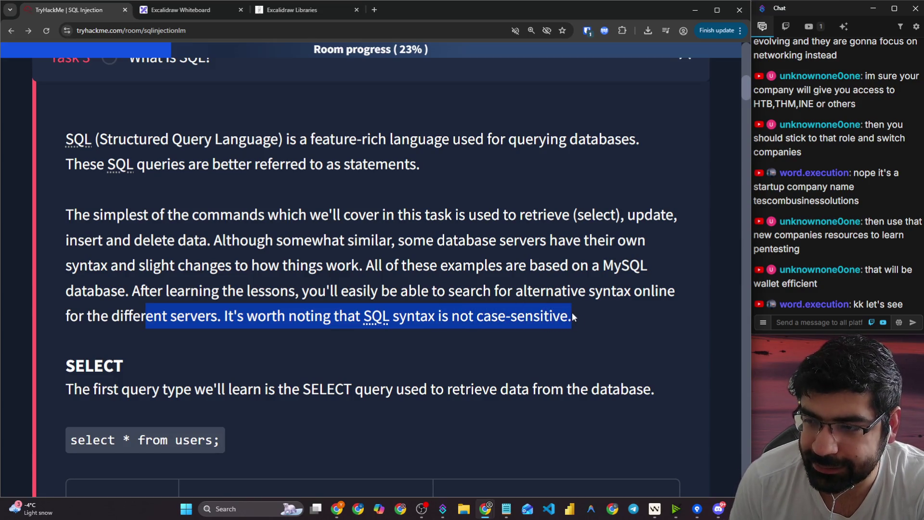
- Clear the highlights, scroll to the select * from users example, and return to the whiteboard
click(504, 323)
scroll(208, 311, down, 3)
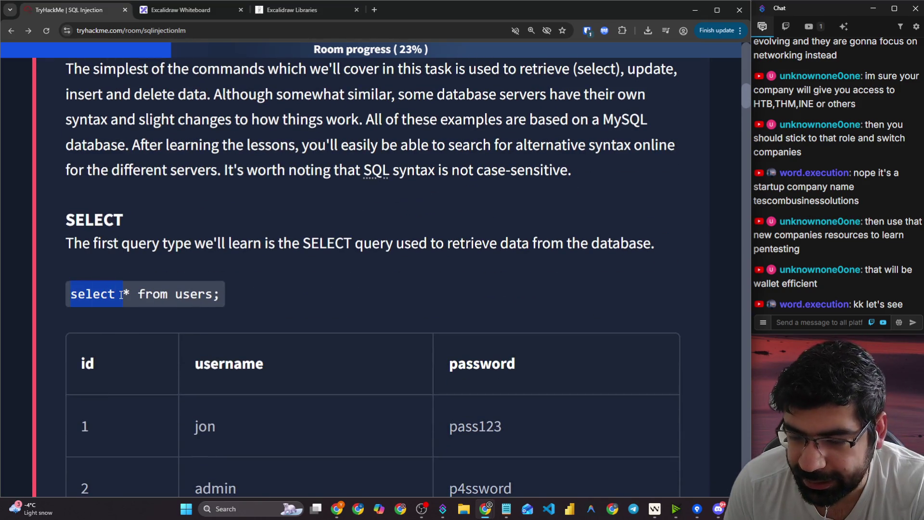
click(83, 300)
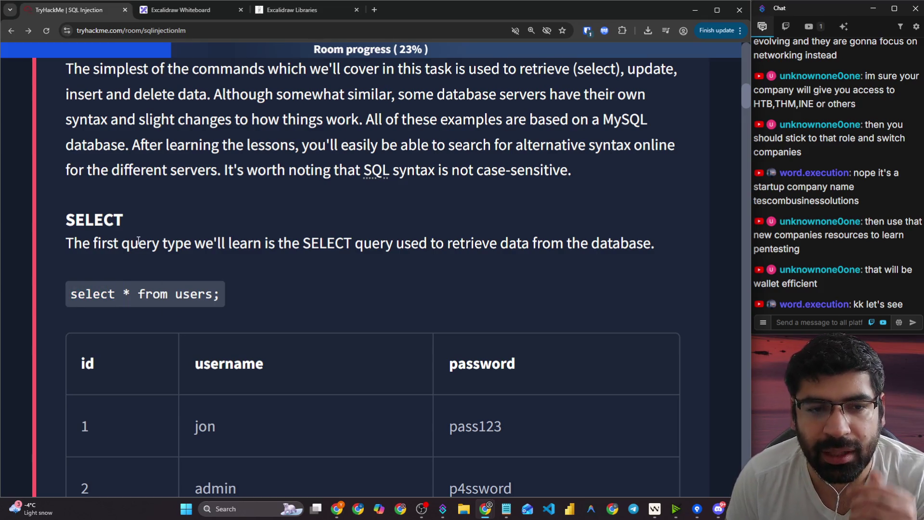
scroll(138, 241, down, 1)
drag(90, 194, 428, 194)
scroll(230, 250, down, 3)
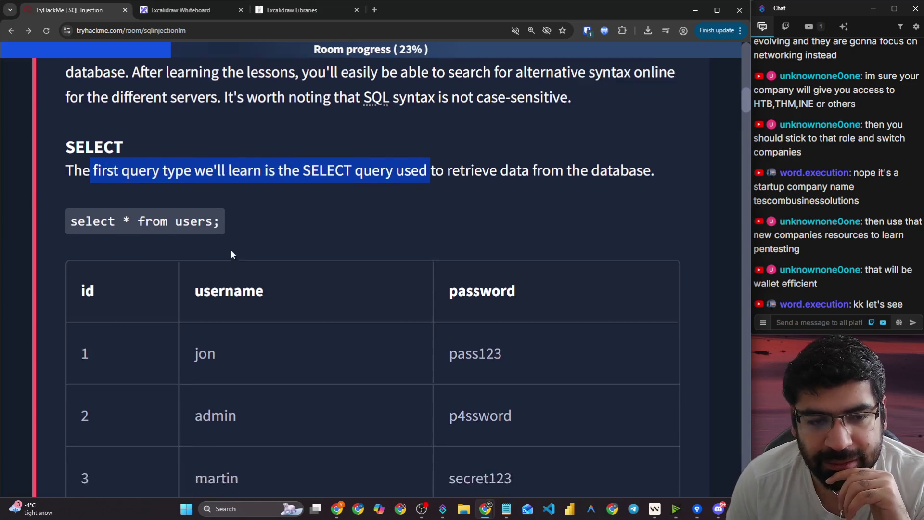
click(164, 106)
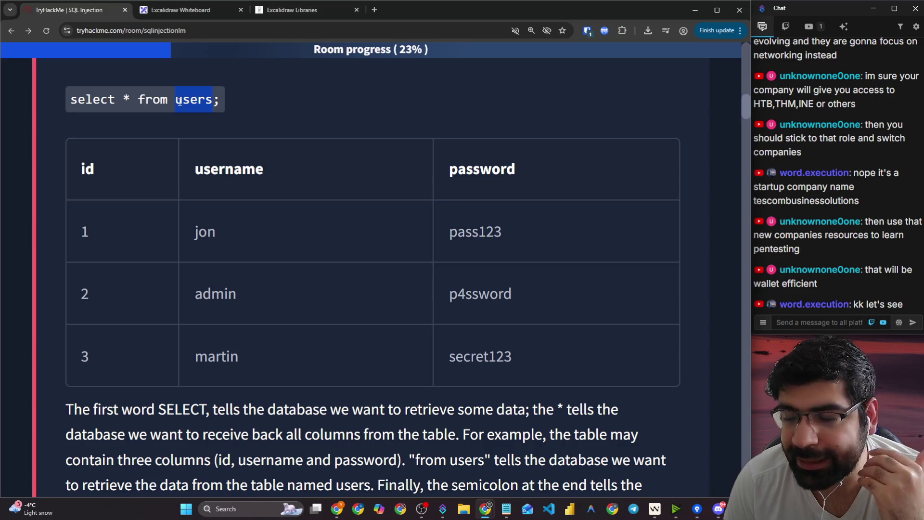
click(192, 9)
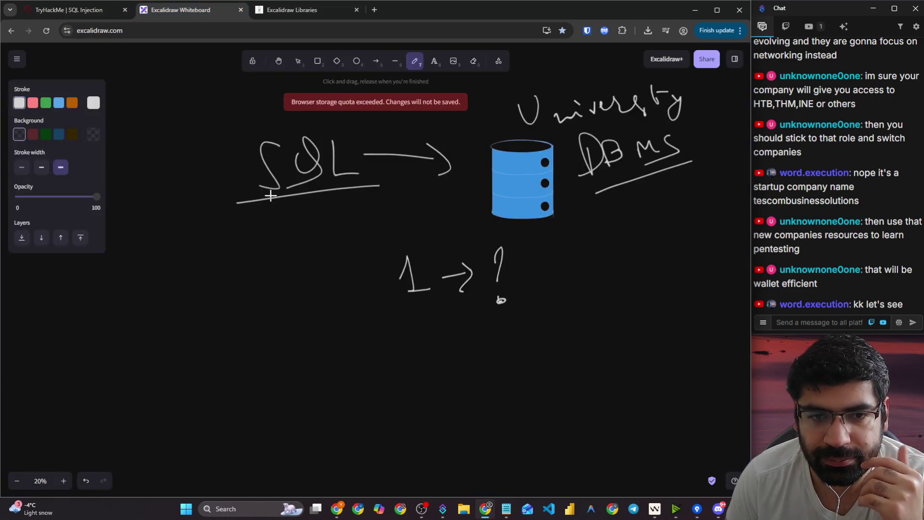
- Copy 'select * from users' from the TryHackMe lesson and paste it onto the canvas
click(74, 11)
drag(71, 97, 208, 97)
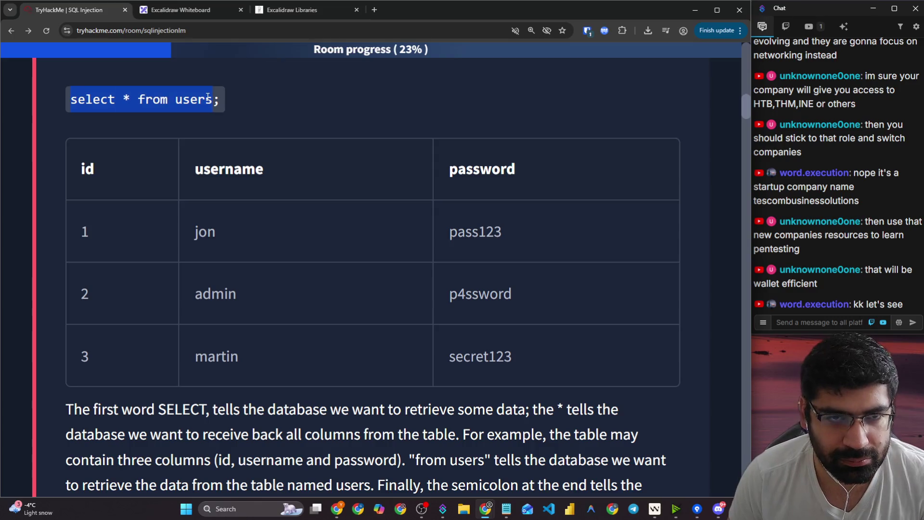
key(ctrl+c)
click(192, 9)
scroll(248, 294, down, 5)
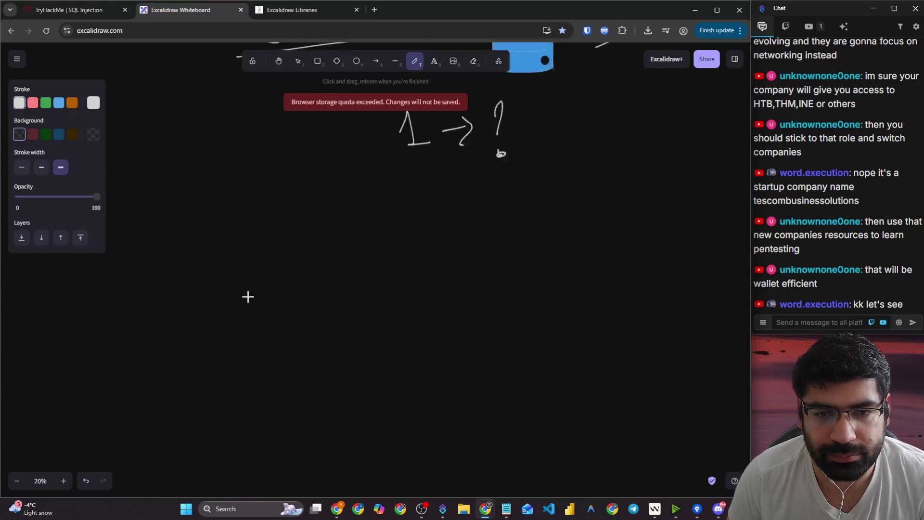
key(ctrl+v)
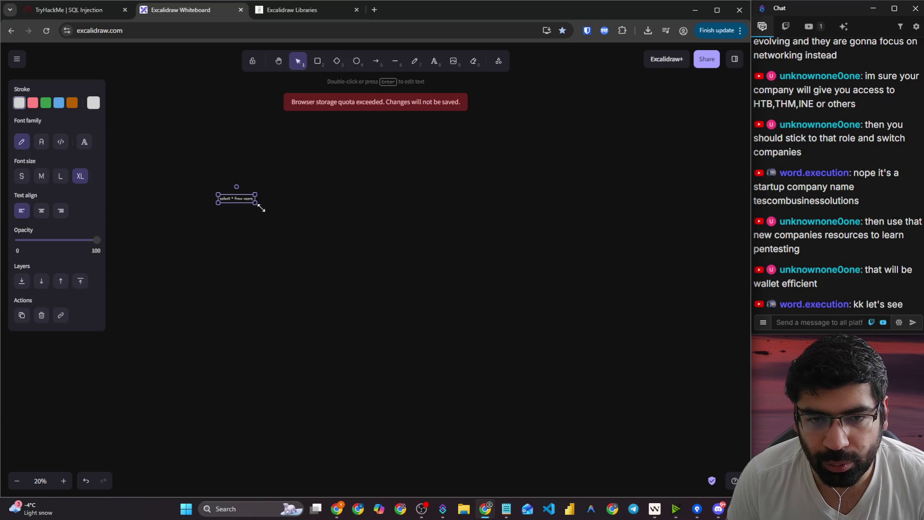
- Enlarge the pasted query and change the word 'users' to 'students'
mouse_move(260, 208)
mouse_down()
mouse_move(736, 264)
mouse_move(612, 252)
mouse_up()
key(e)
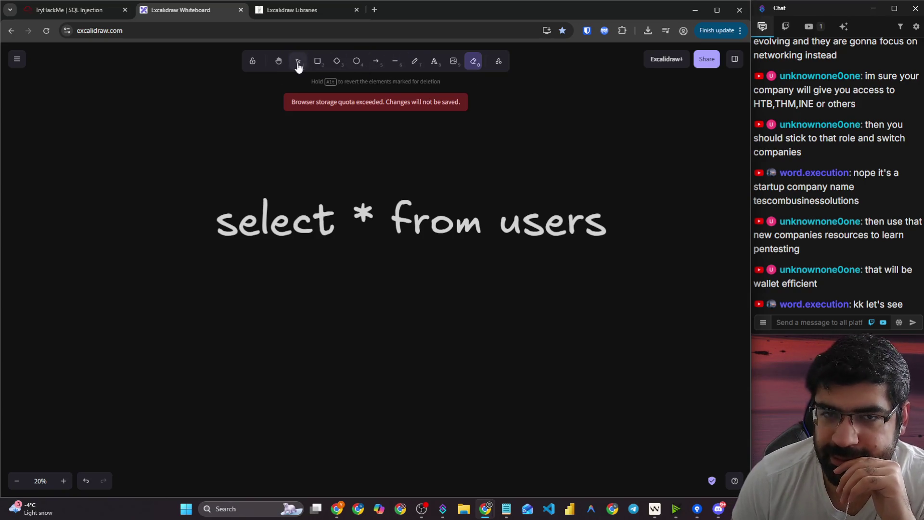
click(298, 63)
click(497, 200)
double_click(524, 218)
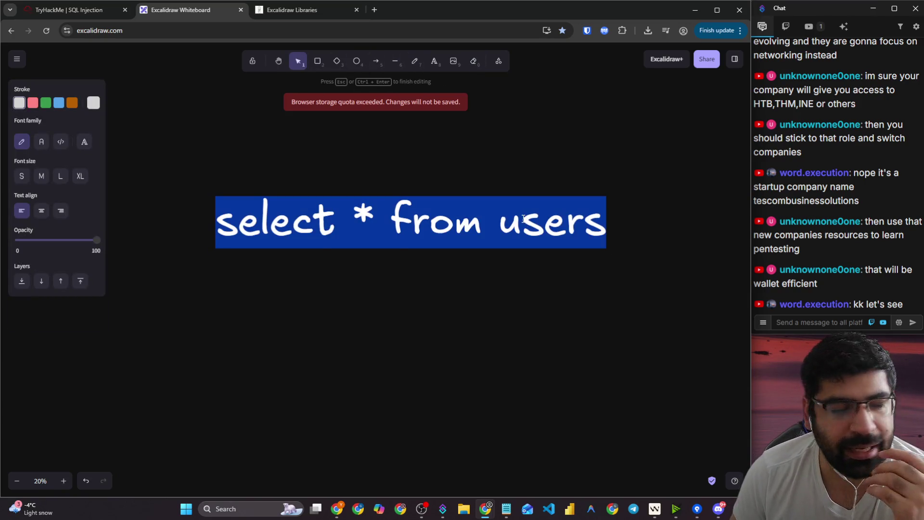
double_click(524, 219)
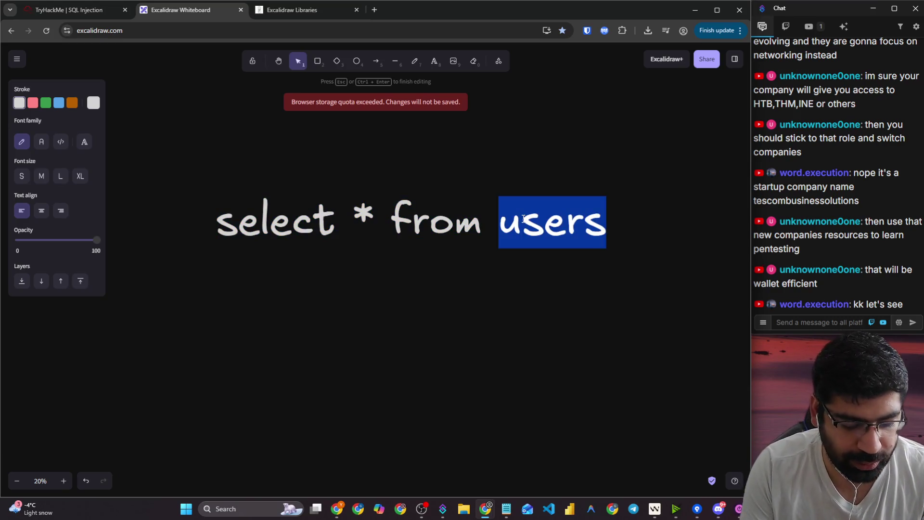
text(studen)
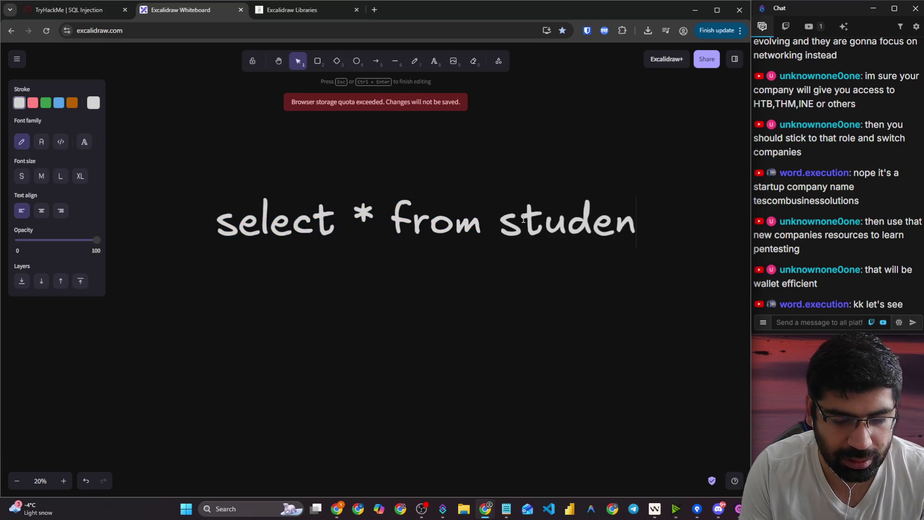
text(ts)
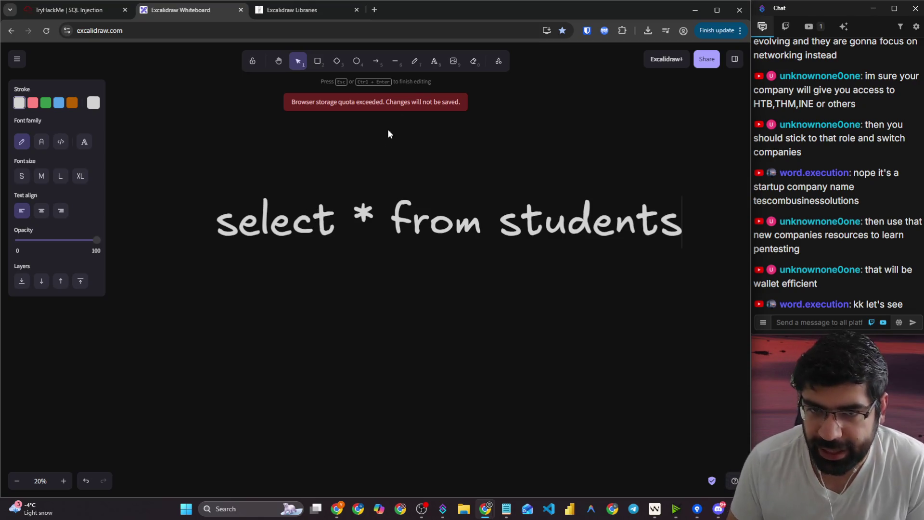
click(414, 61)
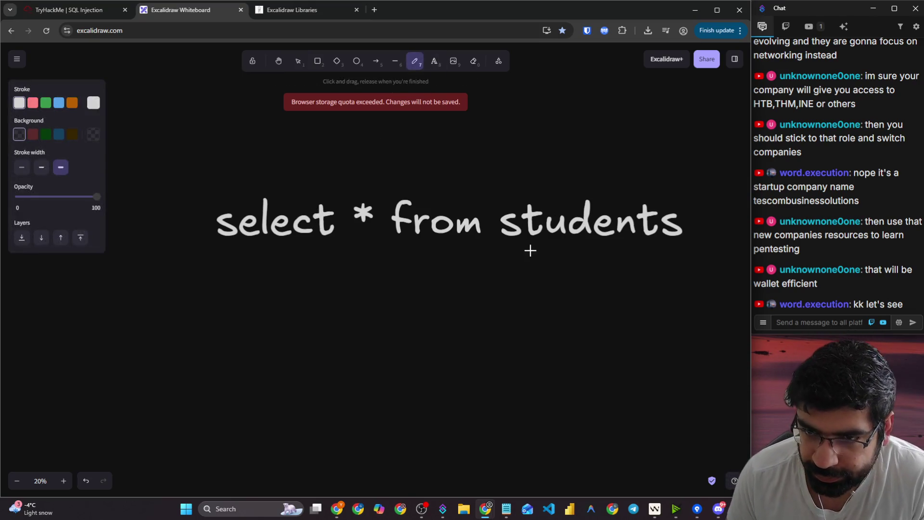
- Underline students, from and select, handwriting 'table' and 'get' beneath them
mouse_move(511, 249)
mouse_down()
mouse_move(652, 243)
mouse_move(554, 250)
mouse_move(547, 274)
mouse_move(567, 302)
mouse_move(548, 289)
mouse_up()
mouse_move(572, 285)
mouse_down()
mouse_move(565, 290)
mouse_move(578, 295)
mouse_up()
mouse_move(596, 271)
mouse_down()
mouse_move(591, 289)
mouse_move(618, 262)
mouse_move(635, 295)
mouse_up()
drag(521, 290, 560, 290)
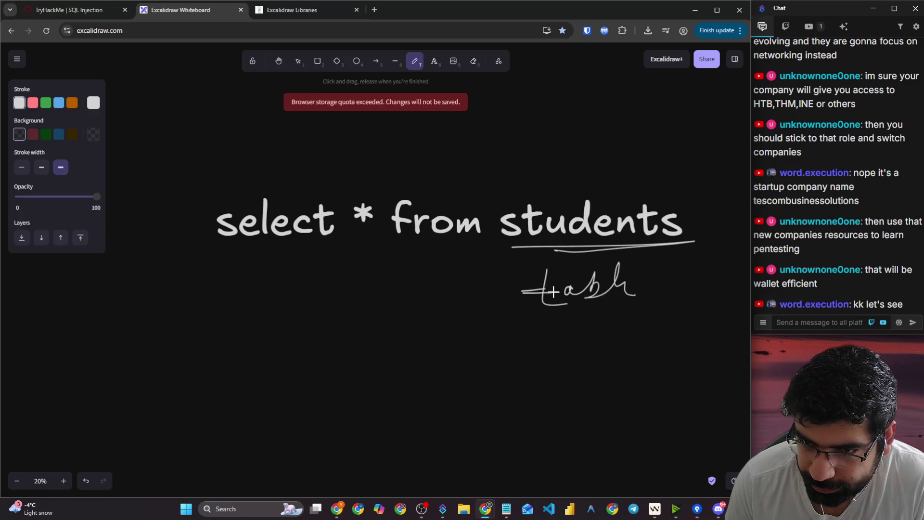
drag(411, 249, 544, 245)
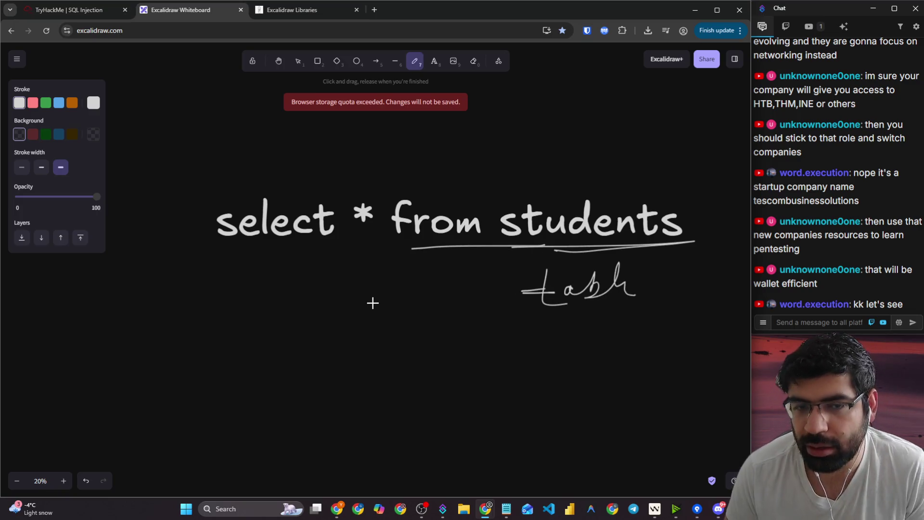
drag(226, 257, 326, 253)
mouse_move(260, 280)
mouse_down()
mouse_move(264, 291)
mouse_move(268, 282)
mouse_up()
mouse_move(273, 272)
mouse_down()
mouse_move(278, 289)
mouse_move(288, 276)
mouse_move(364, 281)
mouse_move(467, 272)
mouse_up()
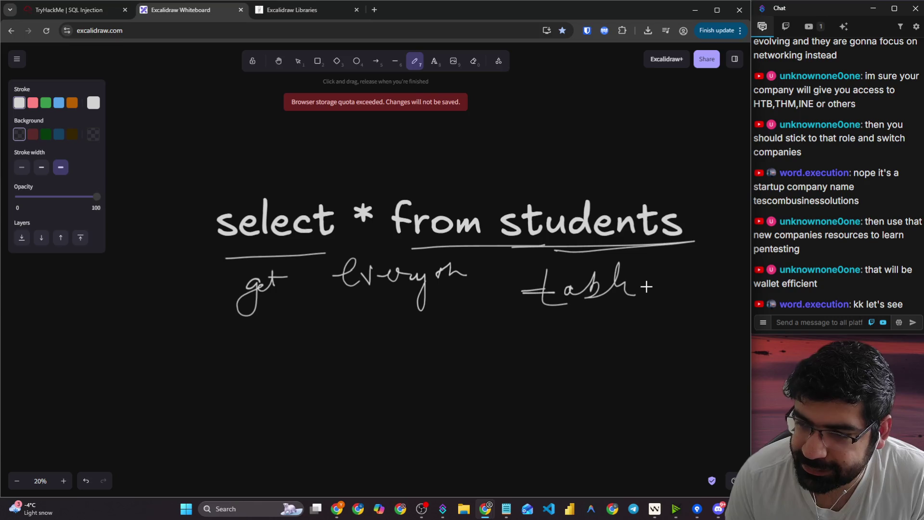
click(70, 9)
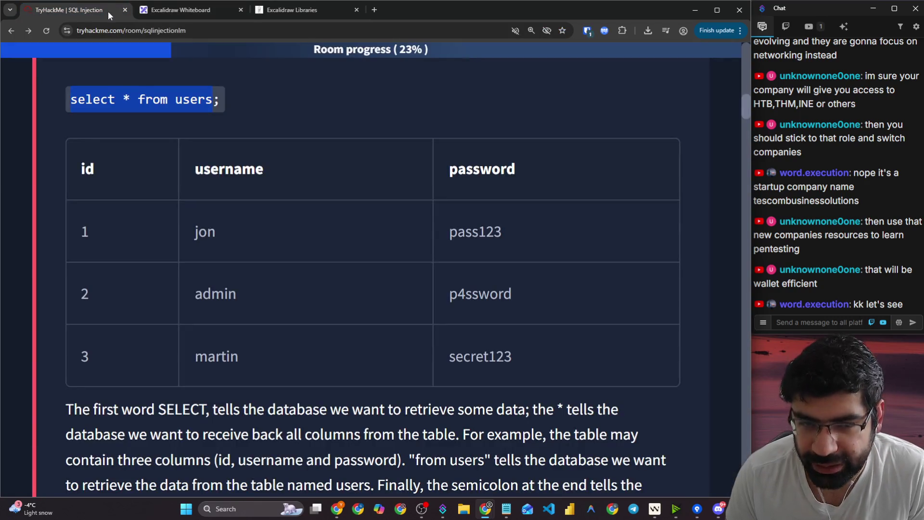
- Highlight id 1 in the users table, then draw a slash under 'get' on the whiteboard
drag(79, 230, 114, 231)
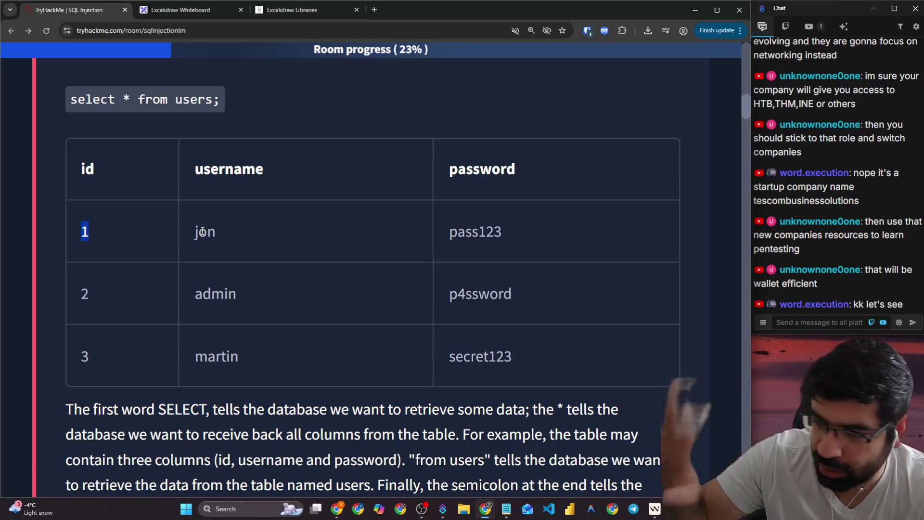
scroll(203, 232, down, 3)
scroll(202, 230, down, 2)
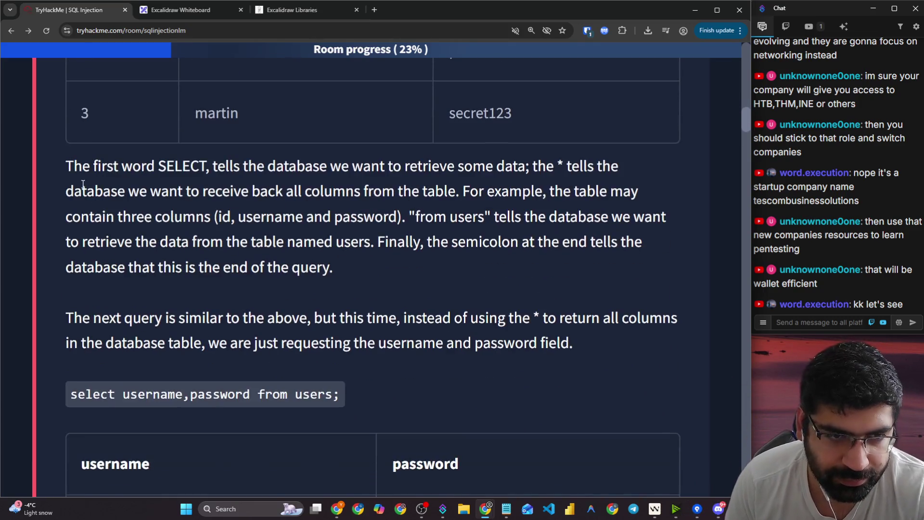
drag(66, 166, 505, 164)
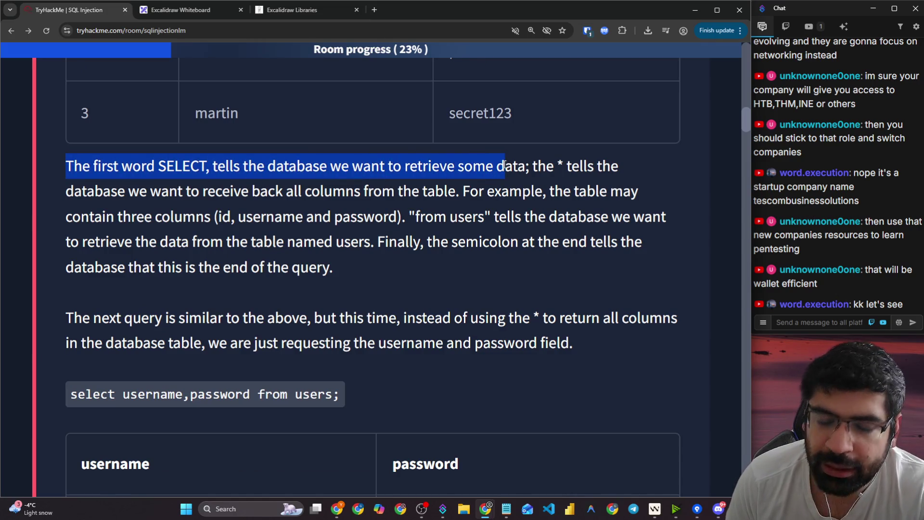
click(192, 10)
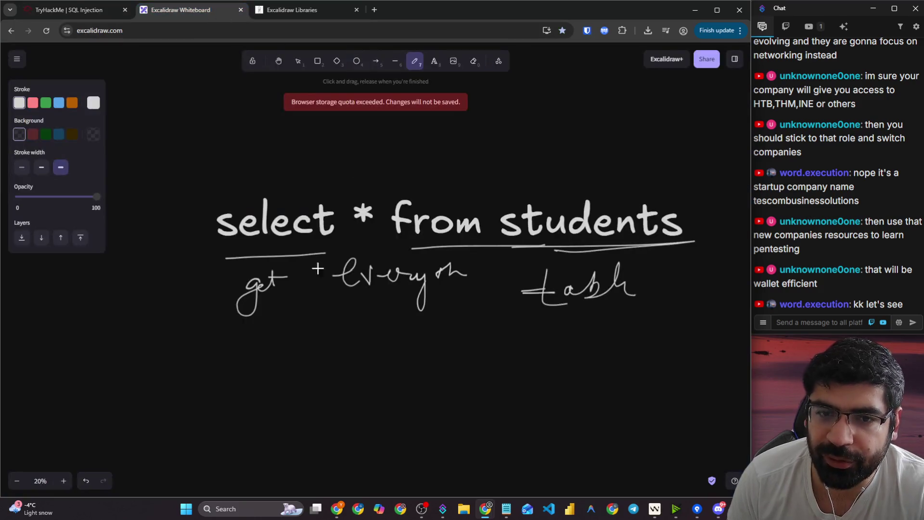
drag(260, 311, 287, 291)
- Highlight the lesson's explanations of the * symbol, returning all columns, and 'from users'
click(32, 4)
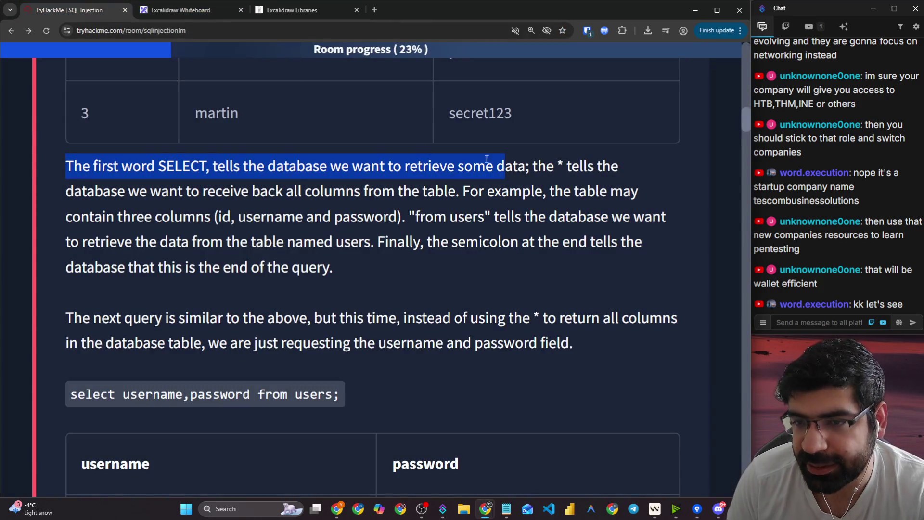
click(528, 171)
drag(538, 168, 610, 168)
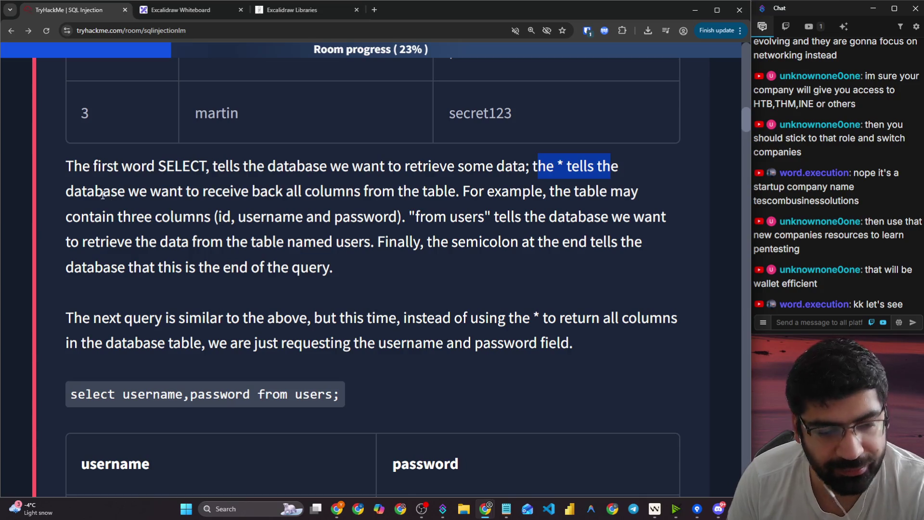
drag(95, 192, 619, 192)
click(473, 193)
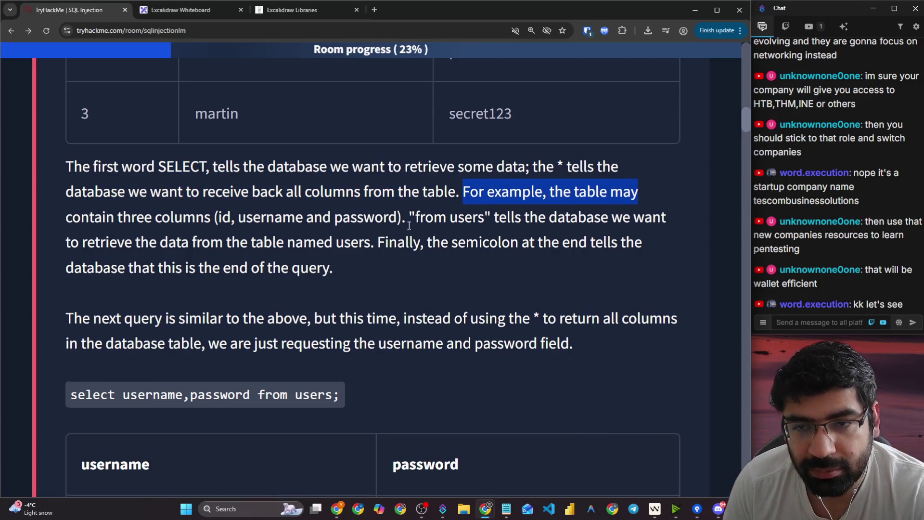
scroll(441, 97, up, 5)
scroll(470, 132, down, 4)
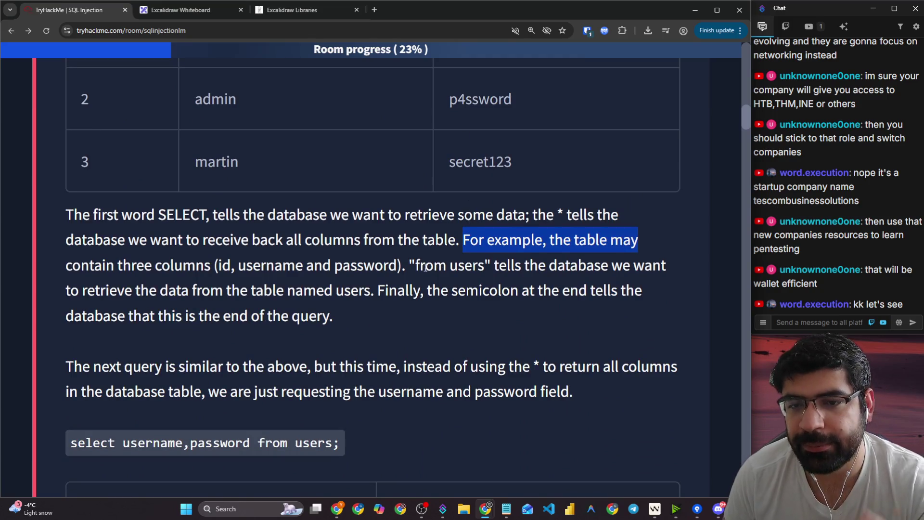
drag(425, 268, 674, 269)
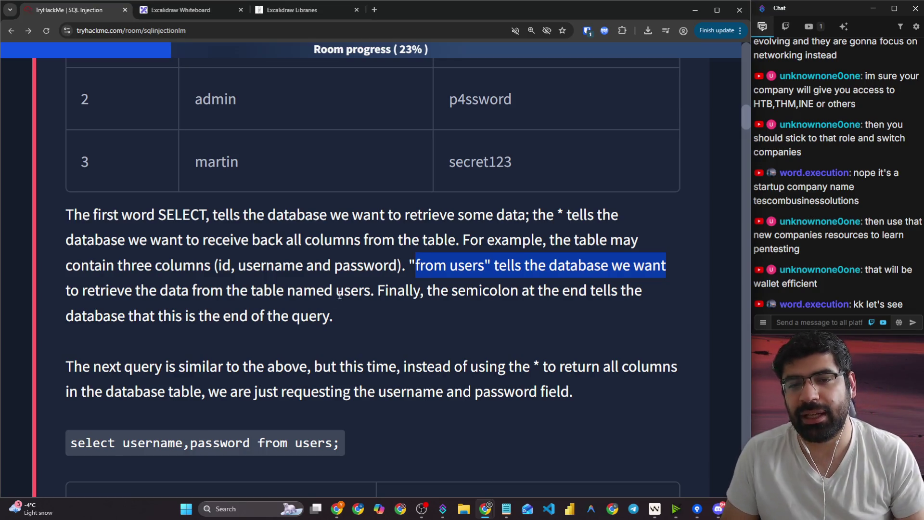
scroll(396, 323, up, 1)
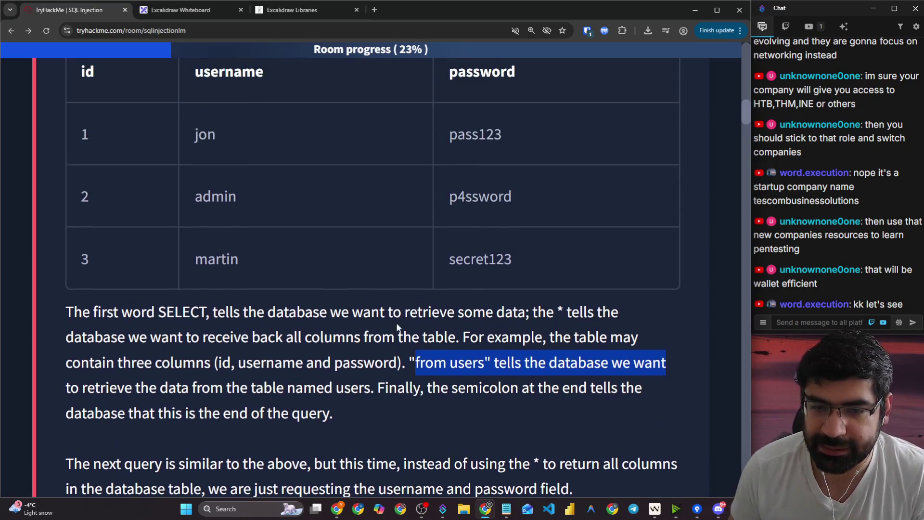
scroll(415, 309, down, 2)
scroll(411, 313, down, 1)
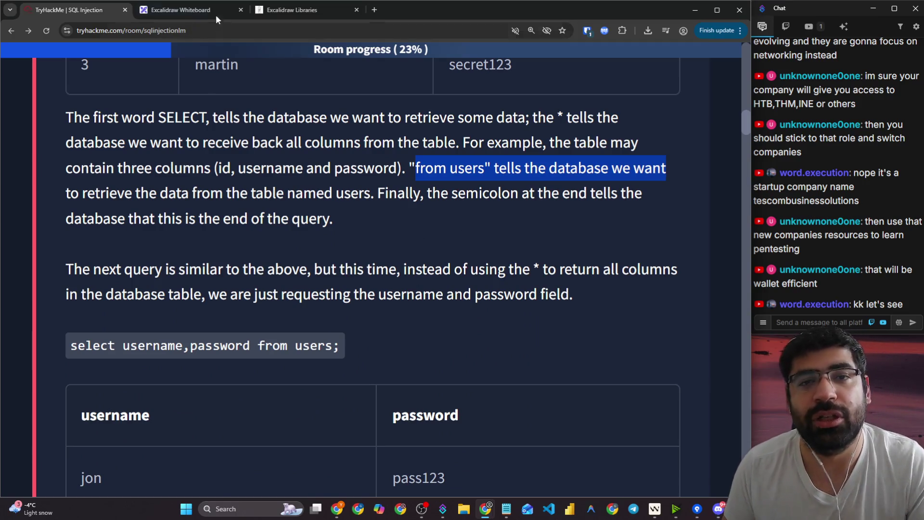
click(172, 13)
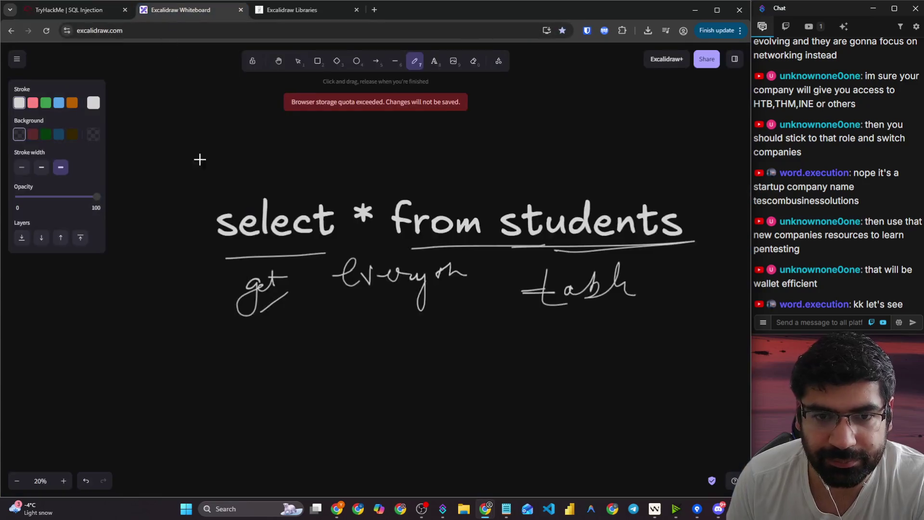
- Handwrite 'Get all data from Users / Student' below the query notes
scroll(211, 178, down, 5)
drag(232, 136, 234, 195)
drag(227, 230, 226, 232)
mouse_move(251, 169)
mouse_down()
mouse_move(259, 162)
mouse_move(283, 179)
mouse_move(296, 149)
mouse_move(366, 152)
mouse_move(354, 140)
mouse_move(359, 126)
mouse_up()
mouse_move(406, 156)
mouse_down()
mouse_move(413, 128)
mouse_move(429, 153)
mouse_move(440, 140)
mouse_move(449, 144)
mouse_up()
drag(513, 118, 507, 191)
mouse_move(504, 157)
mouse_down()
mouse_move(541, 140)
mouse_move(562, 158)
mouse_up()
mouse_move(599, 128)
mouse_down()
mouse_move(625, 144)
mouse_move(654, 126)
mouse_move(644, 143)
mouse_up()
mouse_move(599, 168)
mouse_down()
mouse_move(610, 164)
mouse_move(623, 185)
mouse_move(648, 180)
mouse_move(663, 159)
mouse_up()
drag(652, 172, 666, 166)
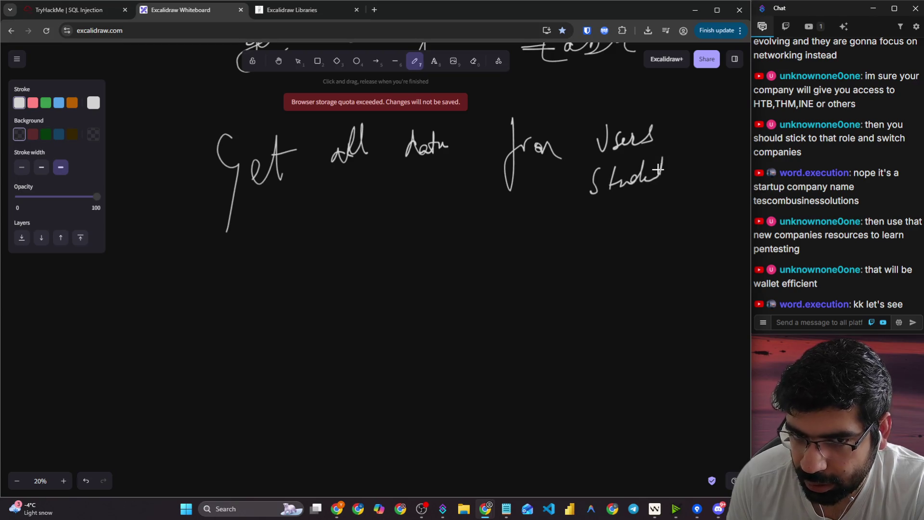
- Draw brackets around Users / Student and add a small mark beside students
scroll(507, 219, up, 1)
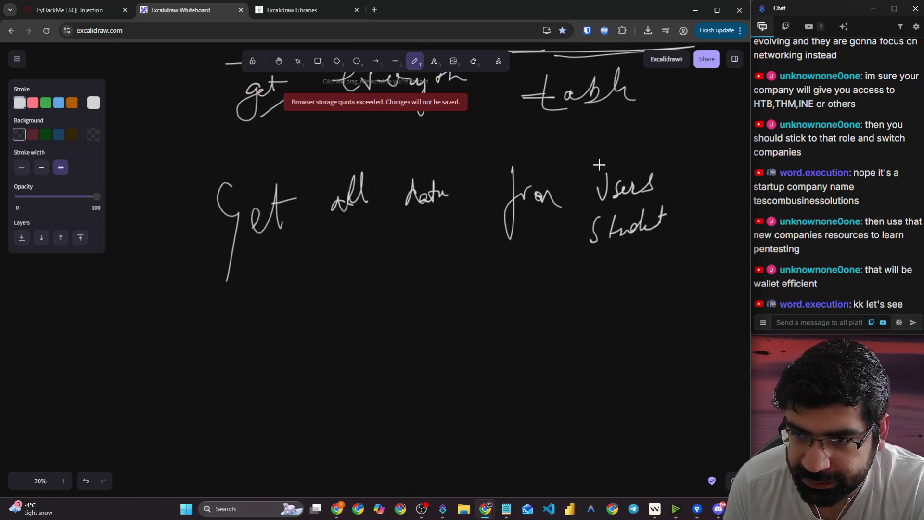
mouse_move(596, 155)
mouse_down()
mouse_move(578, 245)
mouse_move(587, 251)
mouse_up()
drag(670, 155, 647, 262)
scroll(479, 339, up, 2)
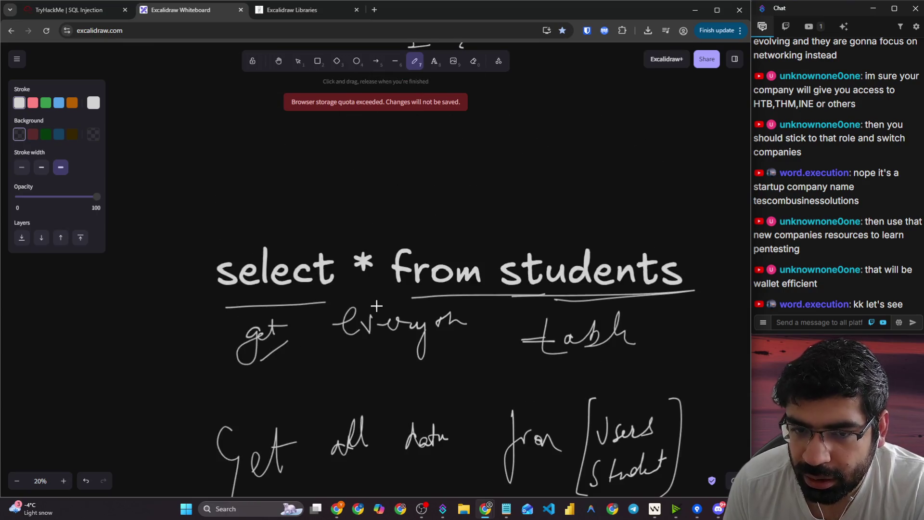
drag(706, 293, 708, 286)
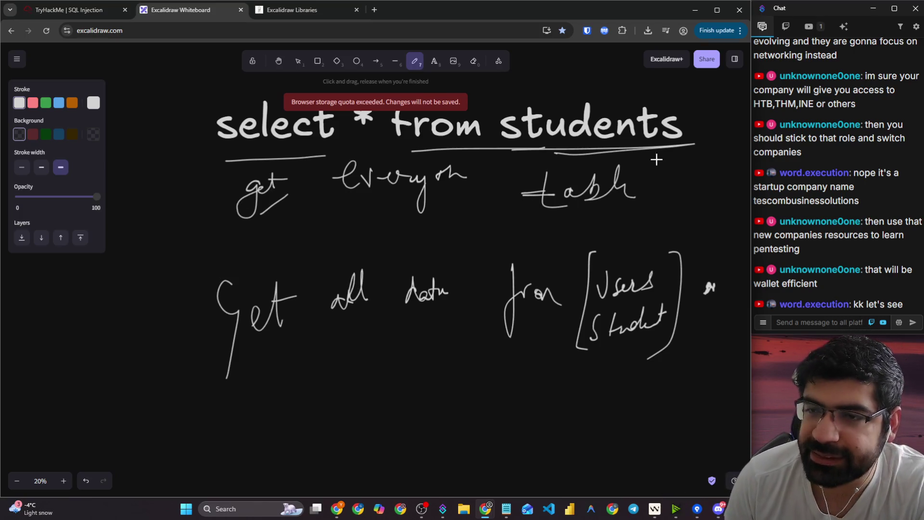
mouse_move(706, 122)
mouse_down()
mouse_move(718, 118)
mouse_move(698, 170)
mouse_up()
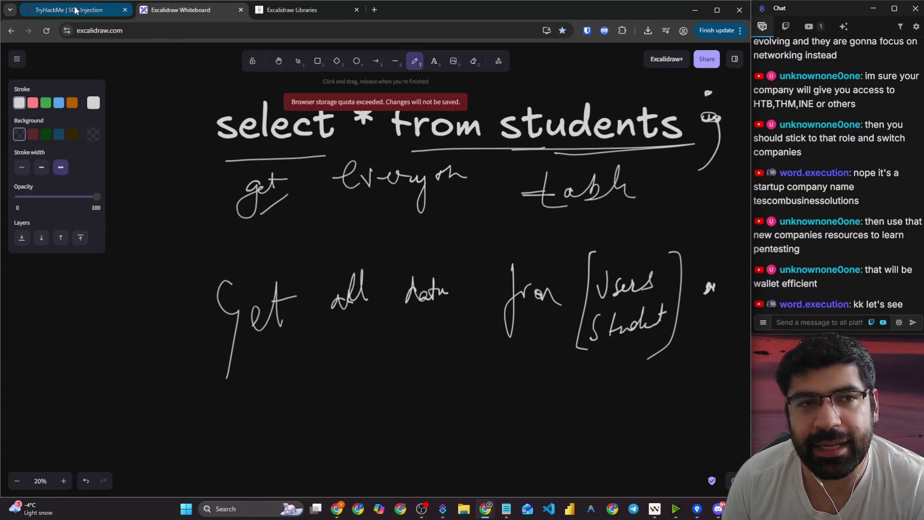
- Highlight the end-of-query sentence and the one about selecting username and password
click(76, 10)
click(290, 260)
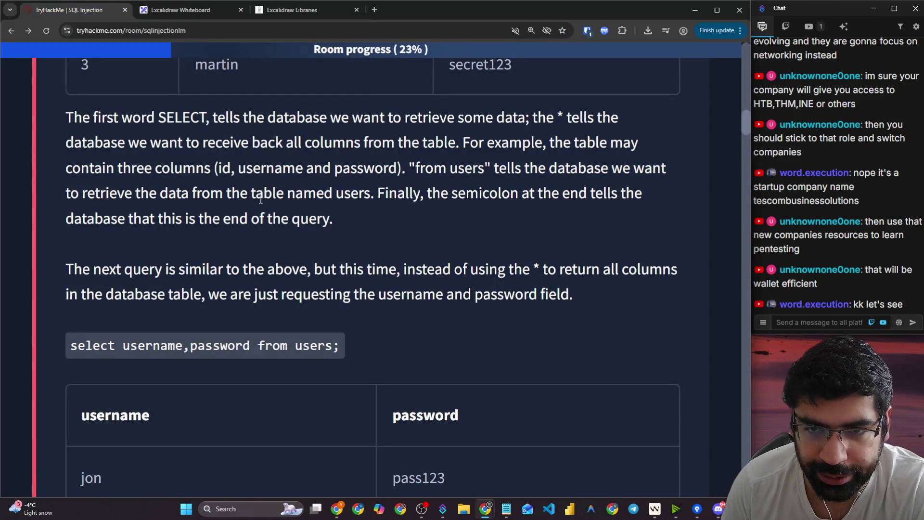
drag(407, 191, 659, 202)
drag(82, 219, 297, 218)
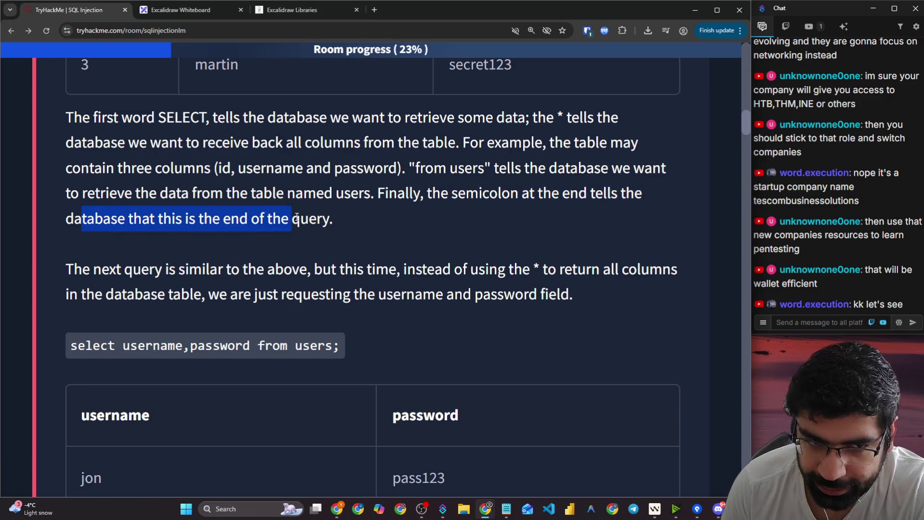
scroll(291, 296, down, 2)
mouse_move(66, 172)
mouse_down()
mouse_move(362, 185)
mouse_move(587, 177)
mouse_up()
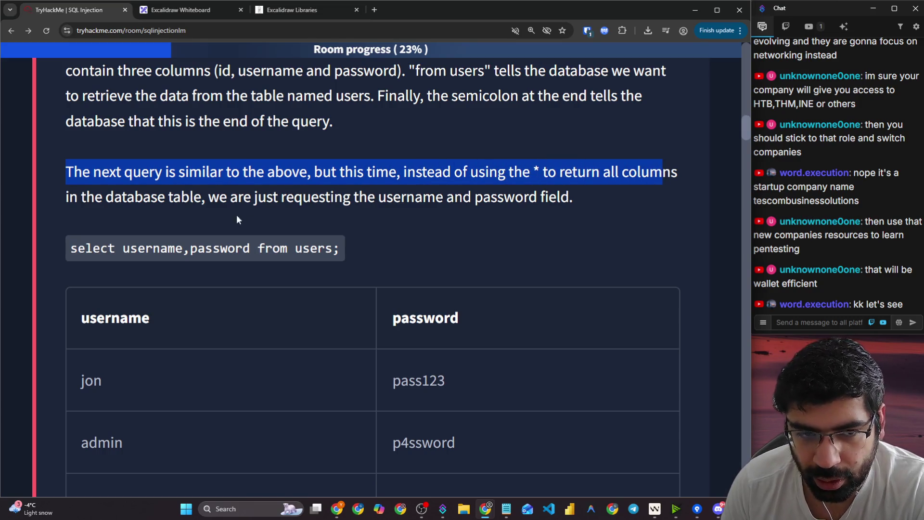
drag(105, 204, 574, 196)
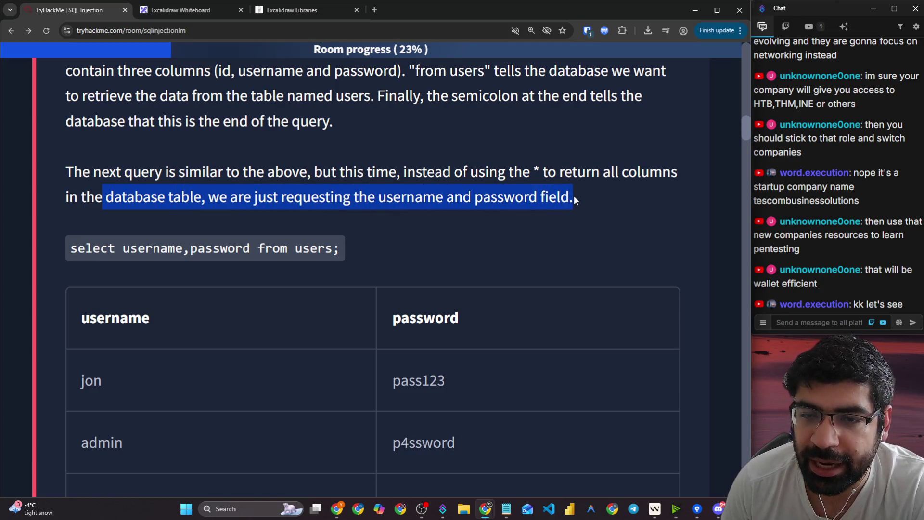
- Highlight the username, password columns in the query and the returned usernames and passwords
scroll(236, 222, down, 1)
drag(67, 200, 255, 200)
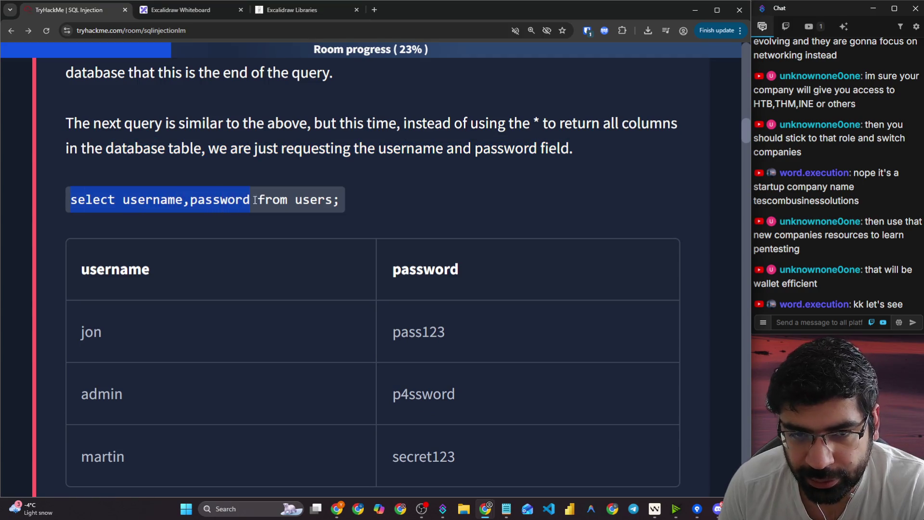
scroll(223, 238, down, 3)
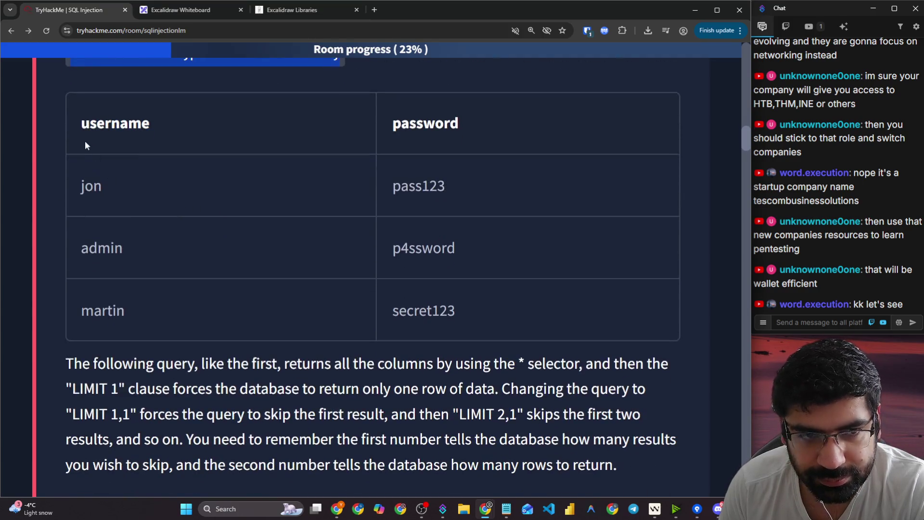
drag(84, 141, 153, 127)
drag(80, 183, 117, 192)
drag(82, 244, 114, 247)
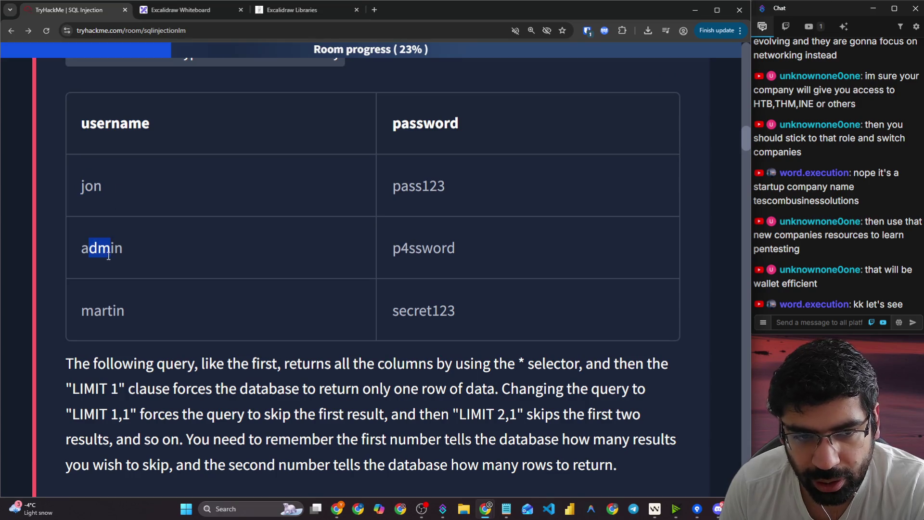
drag(82, 308, 121, 315)
drag(401, 126, 463, 132)
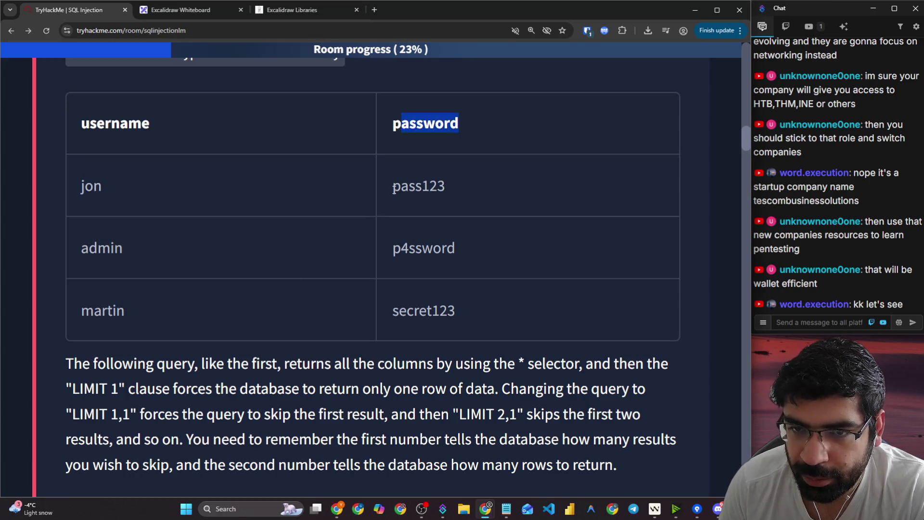
drag(393, 188, 440, 308)
scroll(138, 209, down, 3)
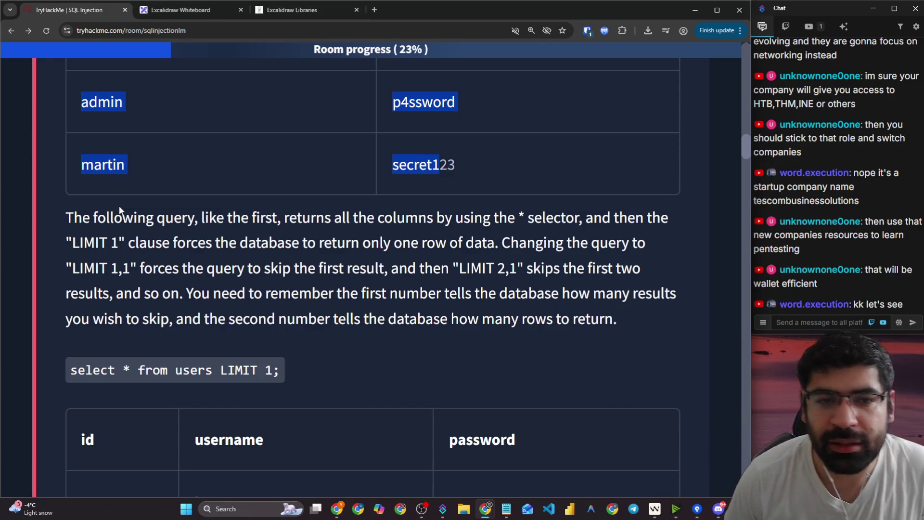
- Highlight the sentence about the * selector and copy the select username,password from users query
drag(194, 215, 553, 216)
scroll(379, 207, up, 3)
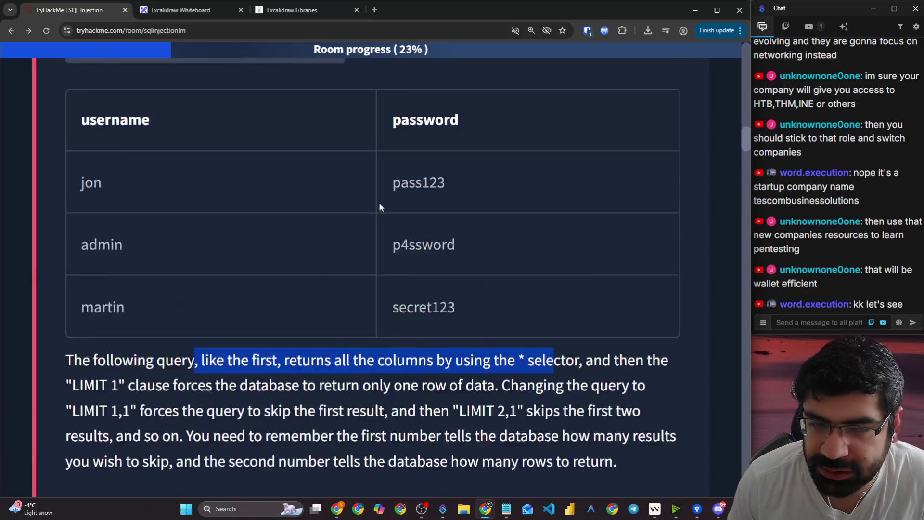
scroll(160, 206, up, 3)
drag(86, 199, 148, 199)
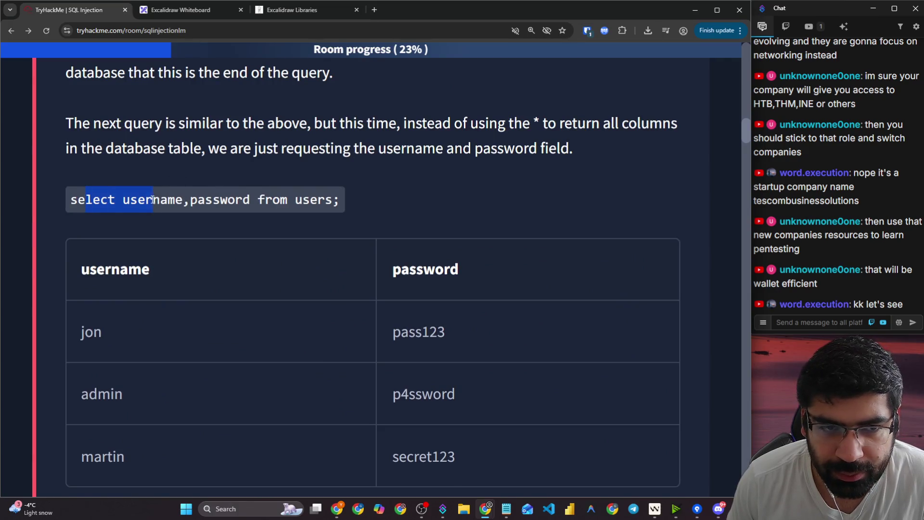
scroll(149, 199, down, 5)
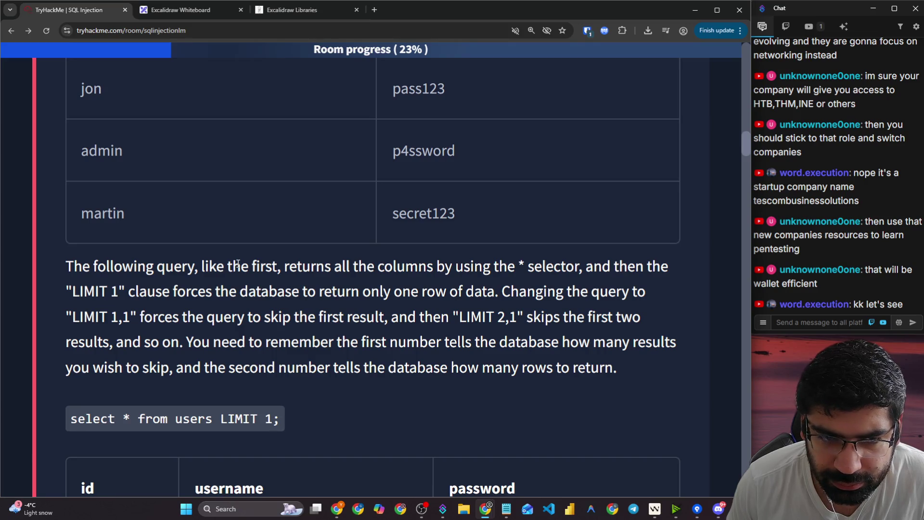
scroll(237, 263, down, 2)
scroll(209, 261, up, 7)
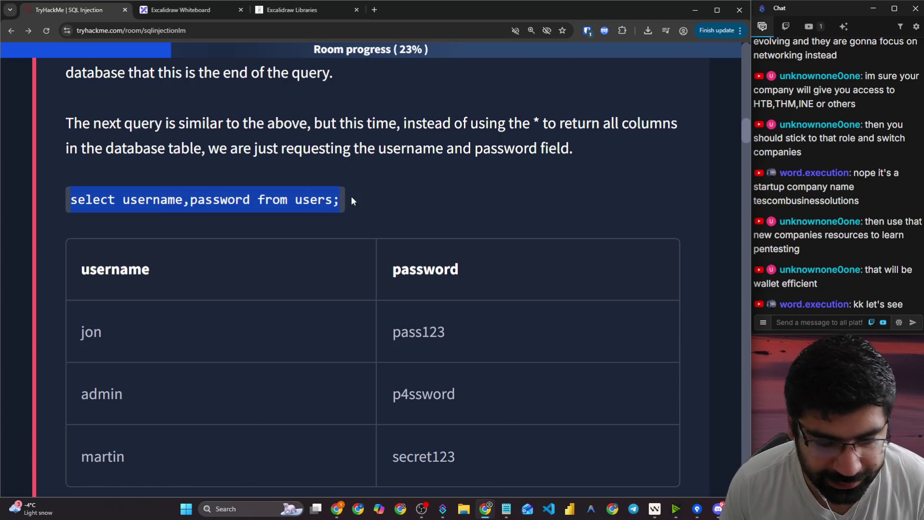
key(ctrl+c)
- Paste the username,password query onto the canvas and move it up
click(181, 10)
scroll(227, 253, down, 5)
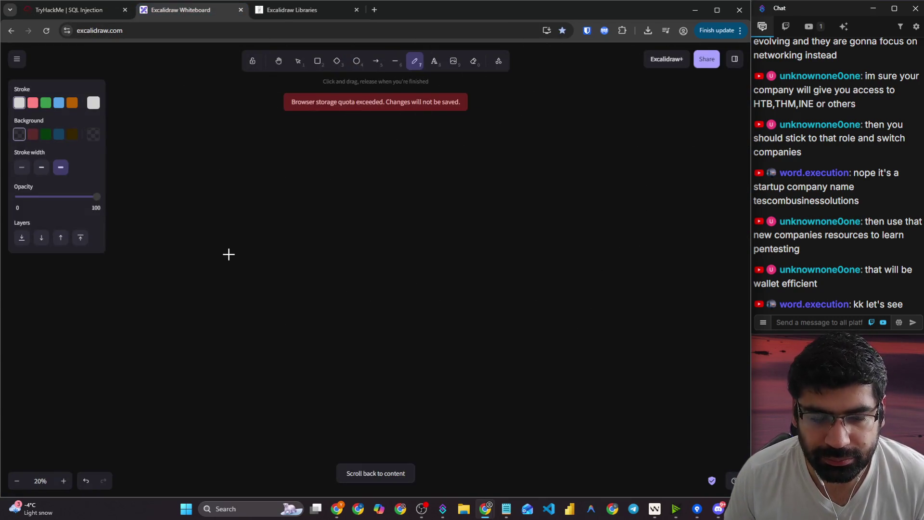
key(ctrl+v)
mouse_move(239, 250)
mouse_down()
mouse_move(255, 199)
mouse_move(495, 237)
mouse_move(470, 229)
mouse_up()
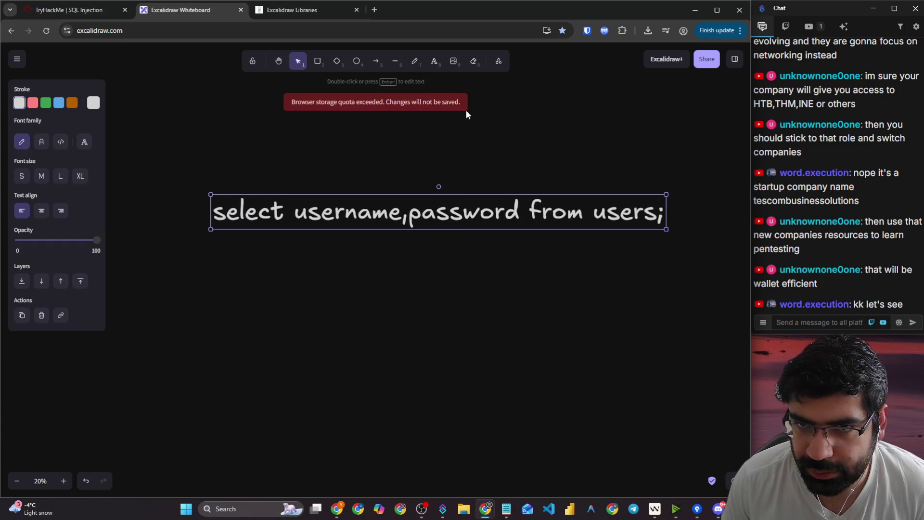
- Add an arrow note from select and bracket username, password with a 'u, p' note beneath
click(415, 61)
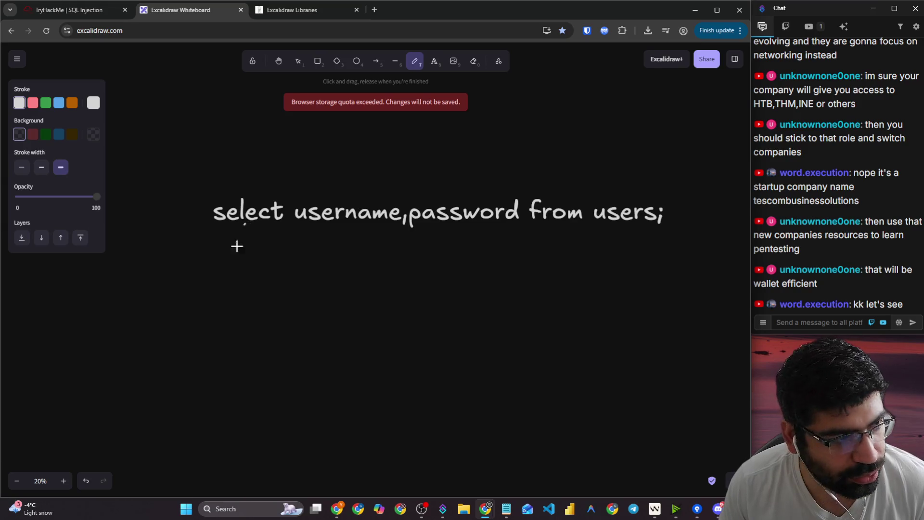
mouse_move(246, 224)
mouse_down()
mouse_move(172, 276)
mouse_move(180, 291)
mouse_move(172, 344)
mouse_move(183, 312)
mouse_move(191, 322)
mouse_move(207, 301)
mouse_move(205, 269)
mouse_up()
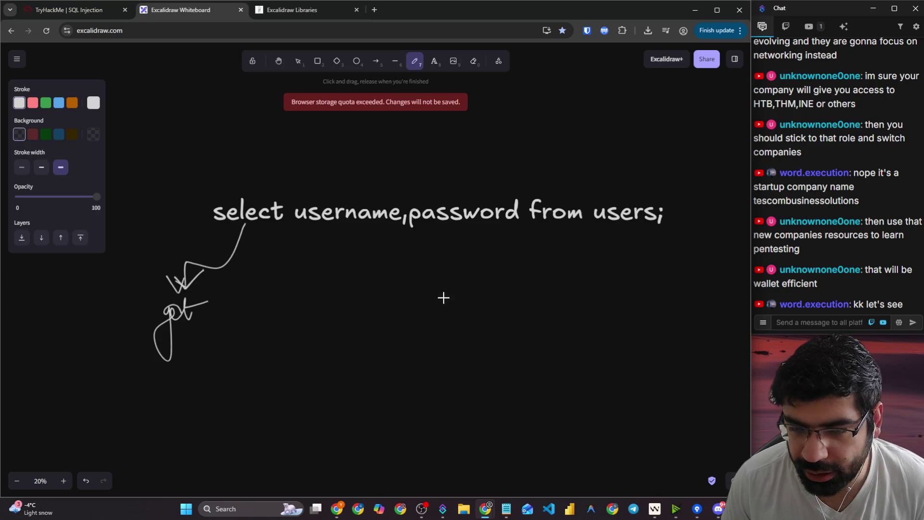
drag(329, 232, 517, 225)
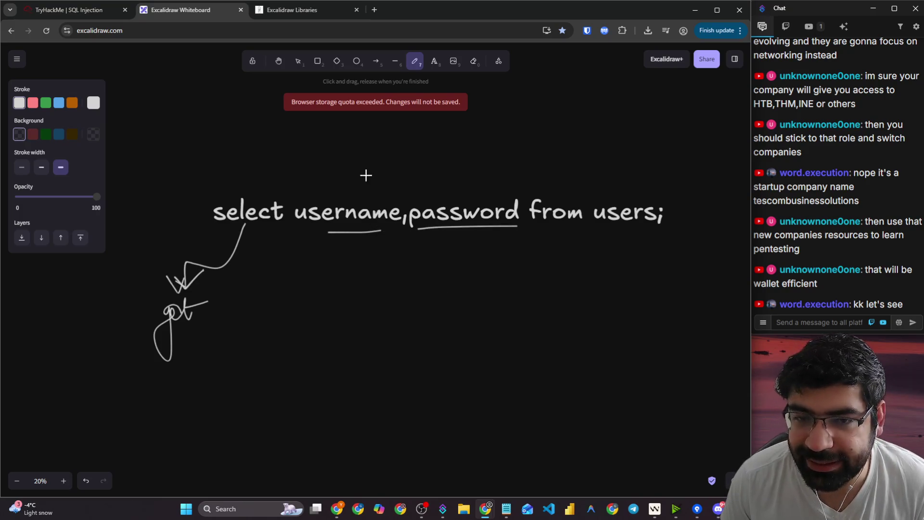
mouse_move(362, 164)
mouse_down()
mouse_move(287, 227)
mouse_move(332, 239)
mouse_up()
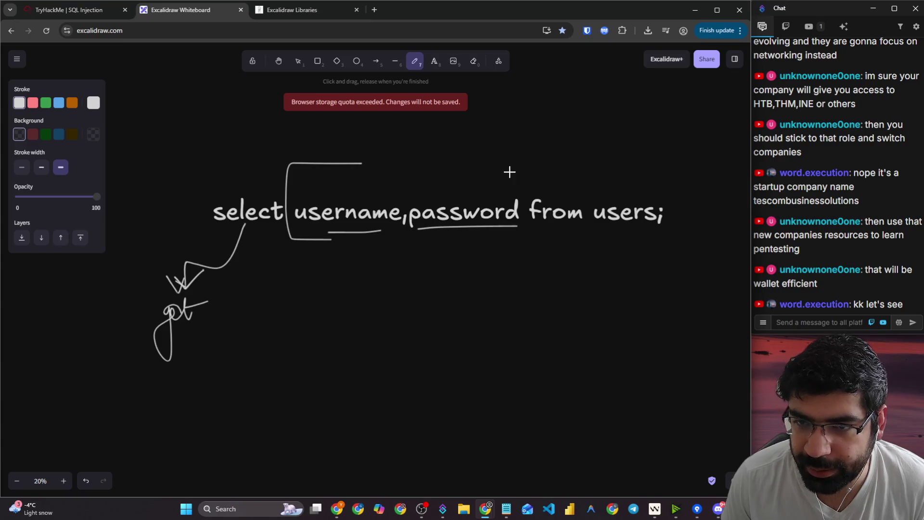
mouse_move(509, 172)
mouse_down()
mouse_move(522, 231)
mouse_move(489, 235)
mouse_up()
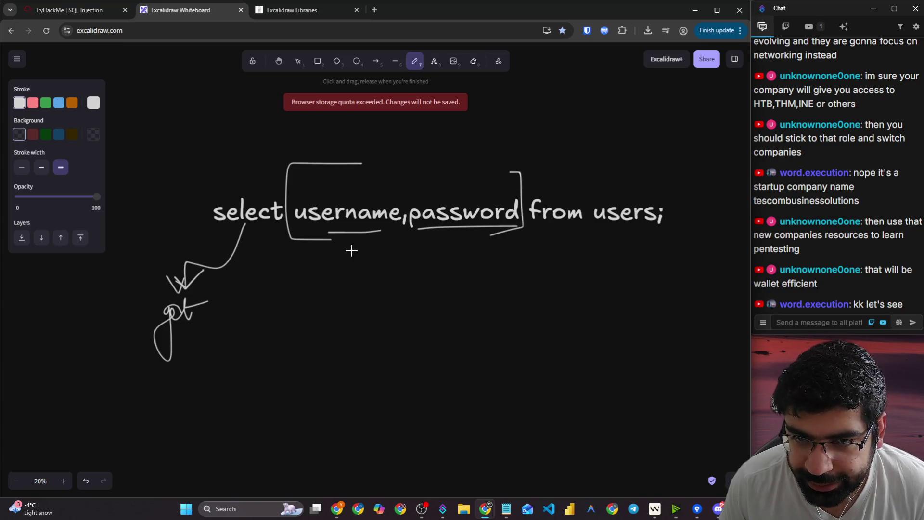
mouse_move(353, 243)
mouse_down()
mouse_move(357, 278)
mouse_move(364, 270)
mouse_up()
mouse_move(330, 299)
mouse_down()
mouse_move(343, 301)
mouse_move(352, 328)
mouse_move(377, 284)
mouse_move(381, 301)
mouse_up()
click(543, 229)
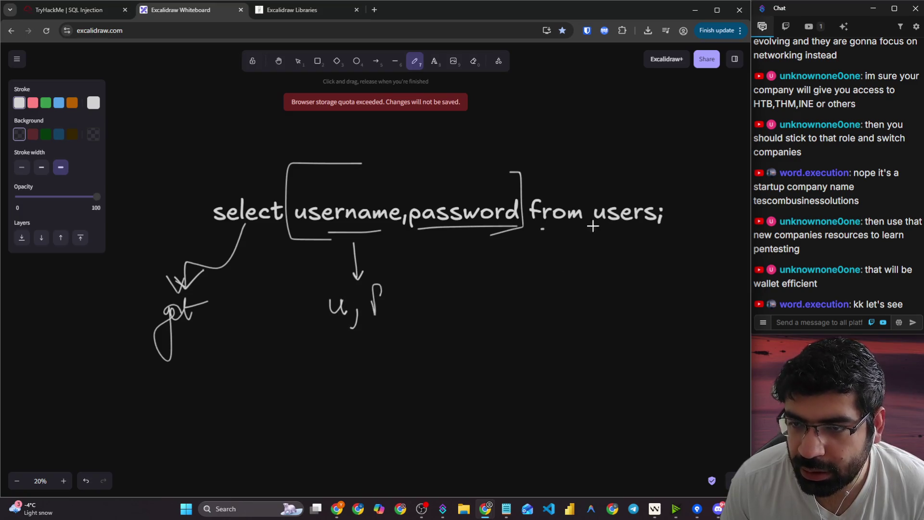
- Underline 'from users' and handwrite the 'from table' note beneath it
drag(592, 227, 630, 226)
drag(558, 266, 547, 323)
mouse_move(556, 291)
mouse_down()
mouse_move(567, 298)
mouse_move(581, 289)
mouse_move(626, 306)
mouse_up()
mouse_move(612, 299)
mouse_down()
mouse_move(633, 296)
mouse_move(647, 276)
mouse_move(663, 296)
mouse_move(697, 299)
mouse_up()
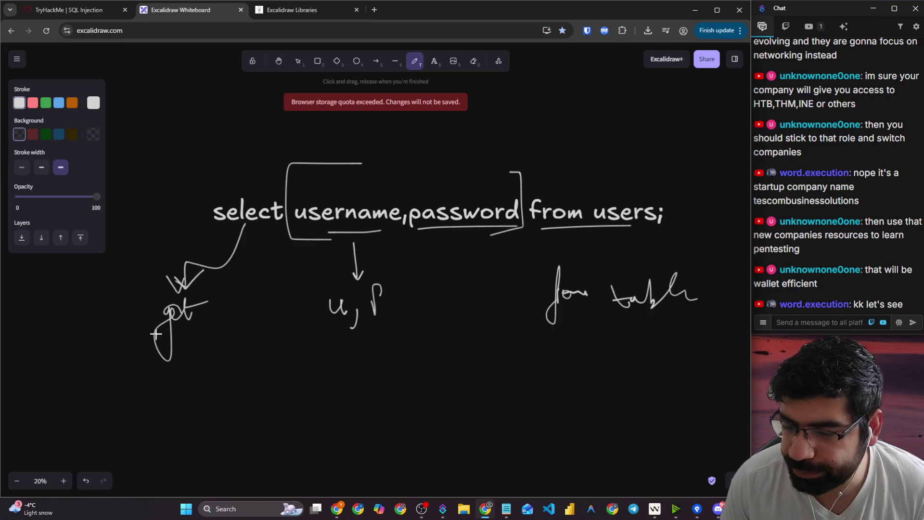
click(88, 10)
scroll(356, 249, down, 6)
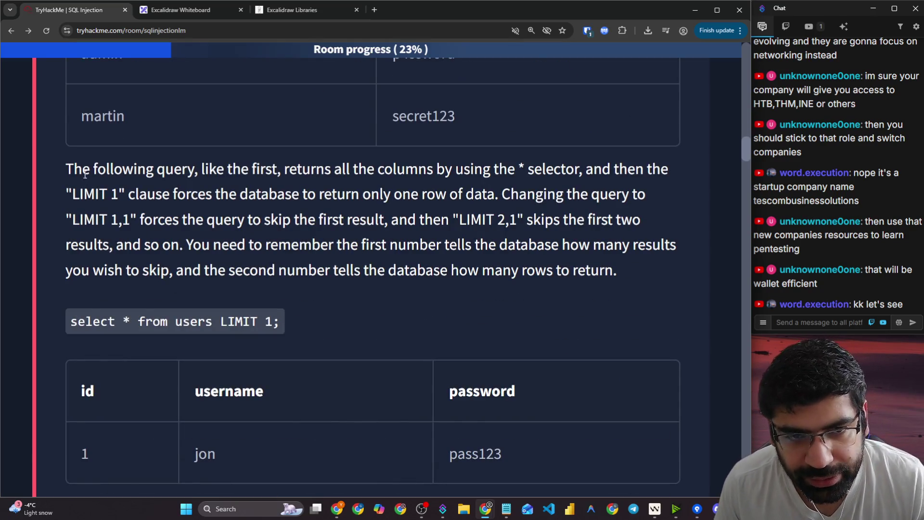
- Select the 'select * from users LIMIT 1;' example in the lesson and bring it to the whiteboard
drag(77, 318, 255, 321)
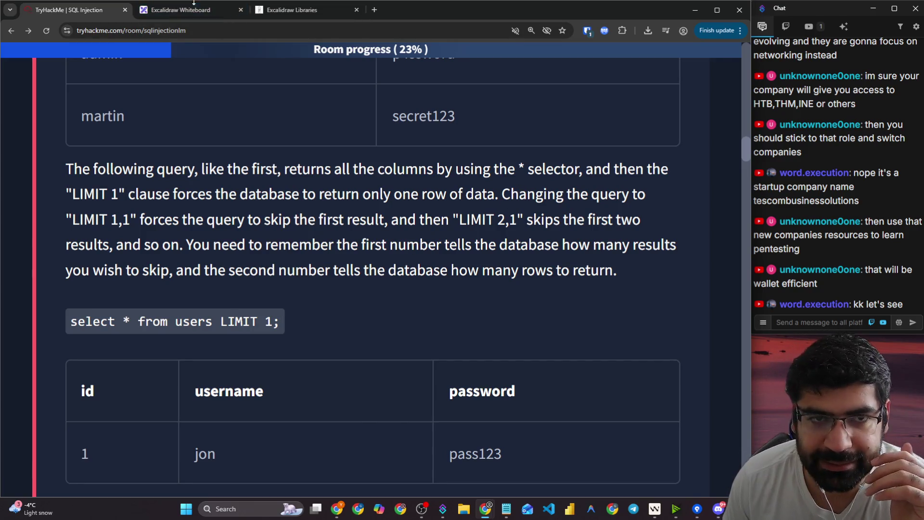
click(181, 10)
scroll(320, 280, down, 5)
- Paste and enlarge 'select * from users LIMIT 1;', then box 'select * from users' and 'LIMIT 1;' separately
key(ctrl+v)
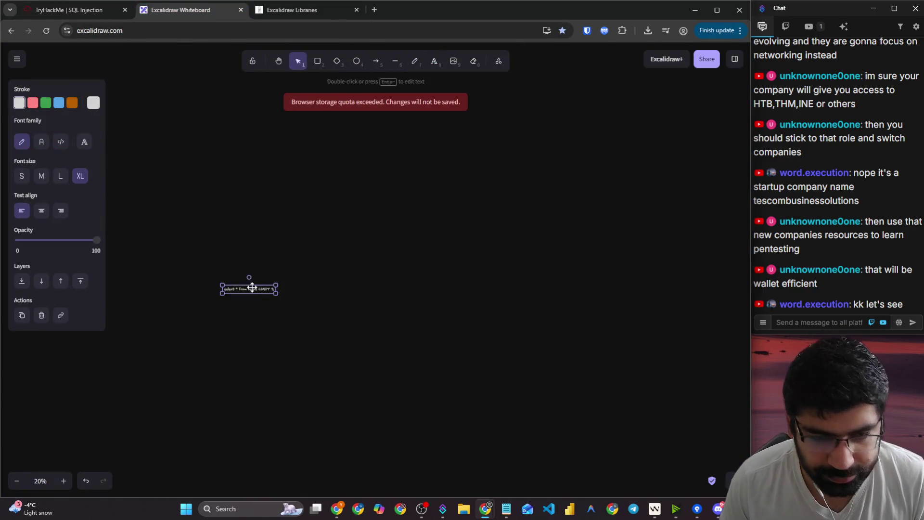
scroll(262, 231, down, 2)
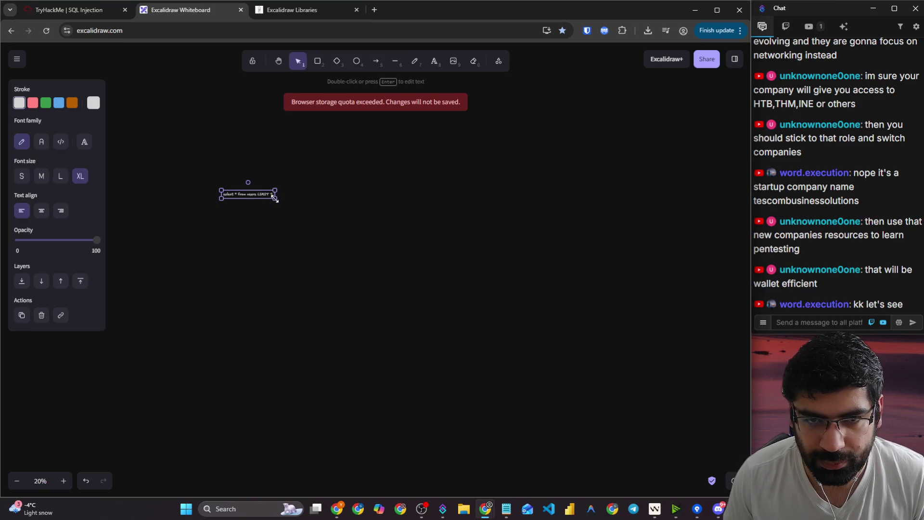
mouse_move(275, 197)
mouse_down()
mouse_move(749, 262)
mouse_move(591, 226)
mouse_up()
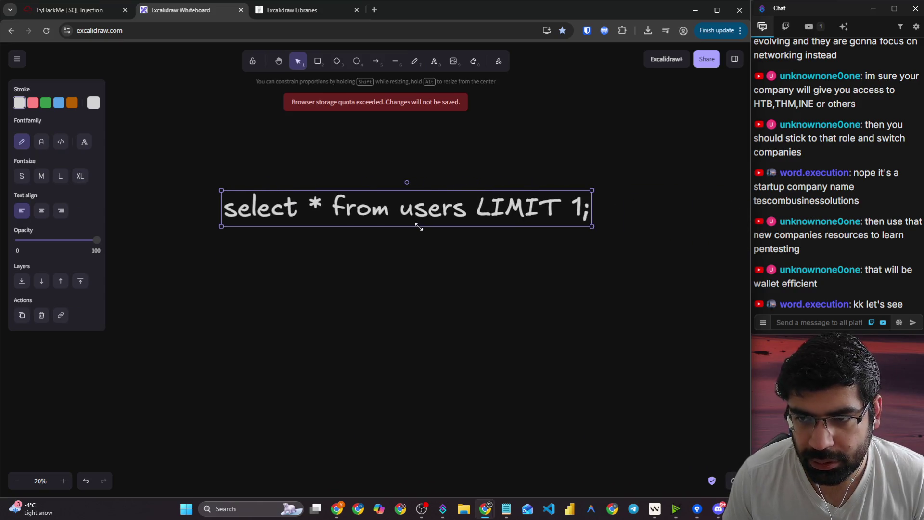
click(412, 59)
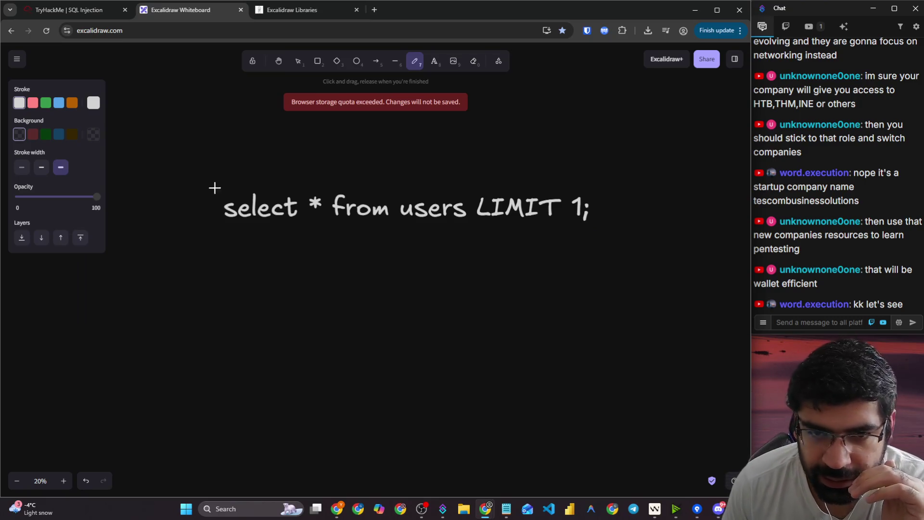
mouse_move(238, 178)
mouse_down()
mouse_move(208, 180)
mouse_move(303, 238)
mouse_move(493, 231)
mouse_move(305, 165)
mouse_move(252, 167)
mouse_up()
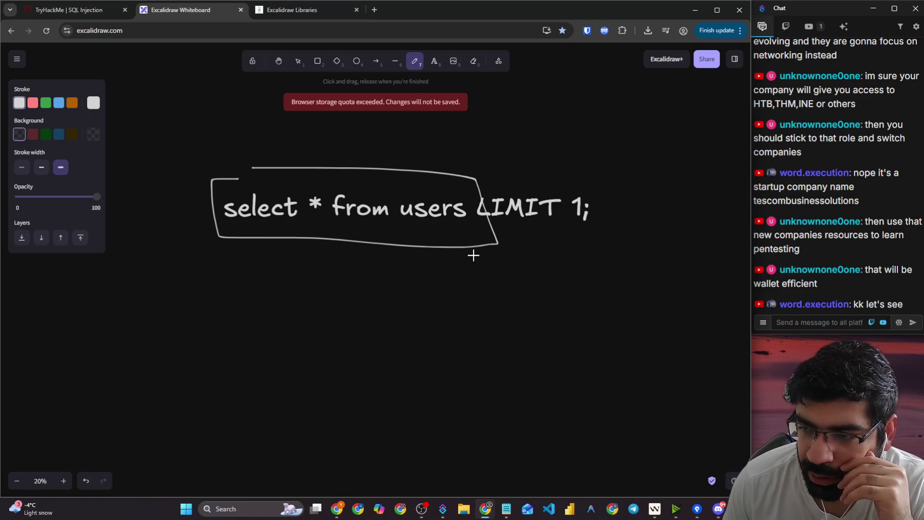
mouse_move(492, 165)
mouse_down()
mouse_move(470, 166)
mouse_move(604, 236)
mouse_move(574, 156)
mouse_move(507, 156)
mouse_up()
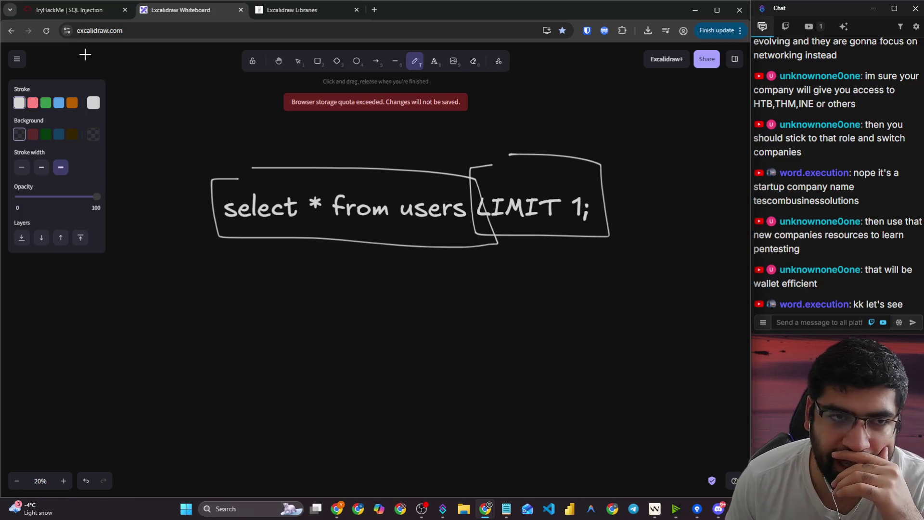
click(68, 17)
- Highlight 'clause forces the database to return only one row' in the LIMIT explanation
scroll(150, 185, down, 2)
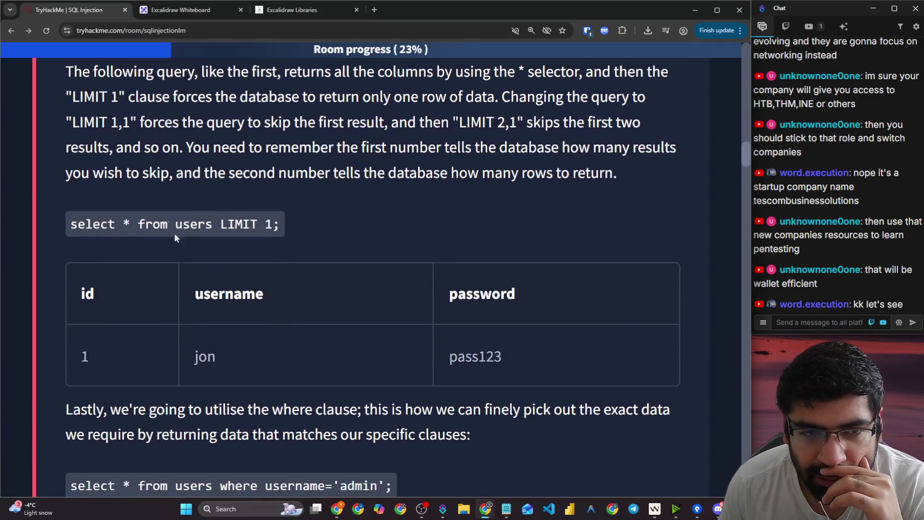
scroll(188, 131, up, 1)
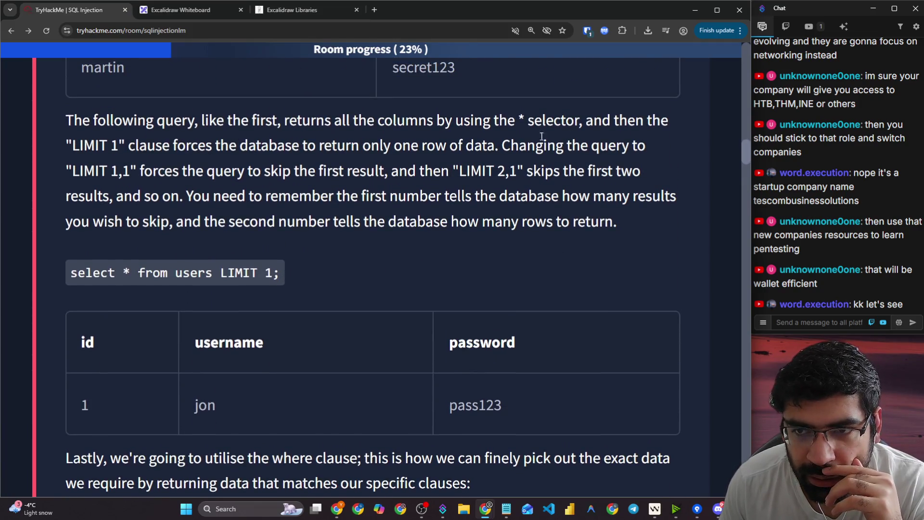
drag(128, 146, 445, 144)
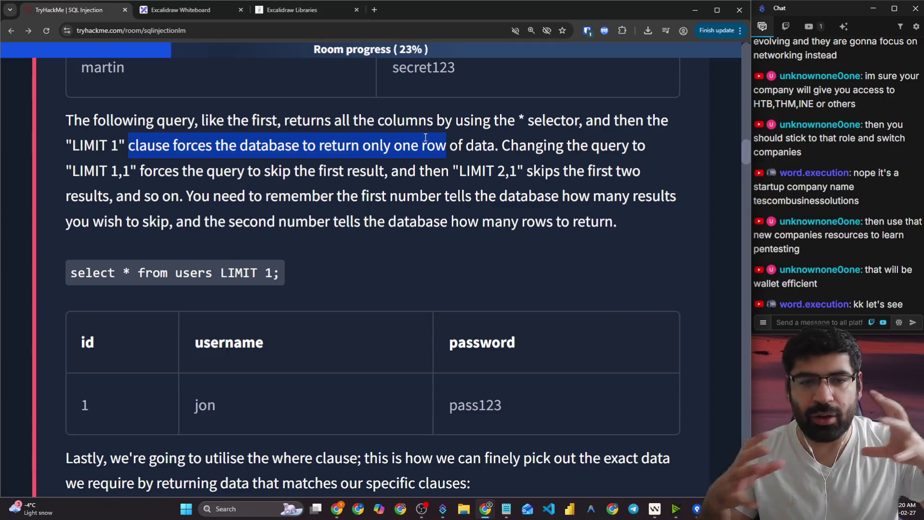
- On the whiteboard, draw a down arrow below the boxed query and tick the 'LIMIT 1;' part
click(187, 13)
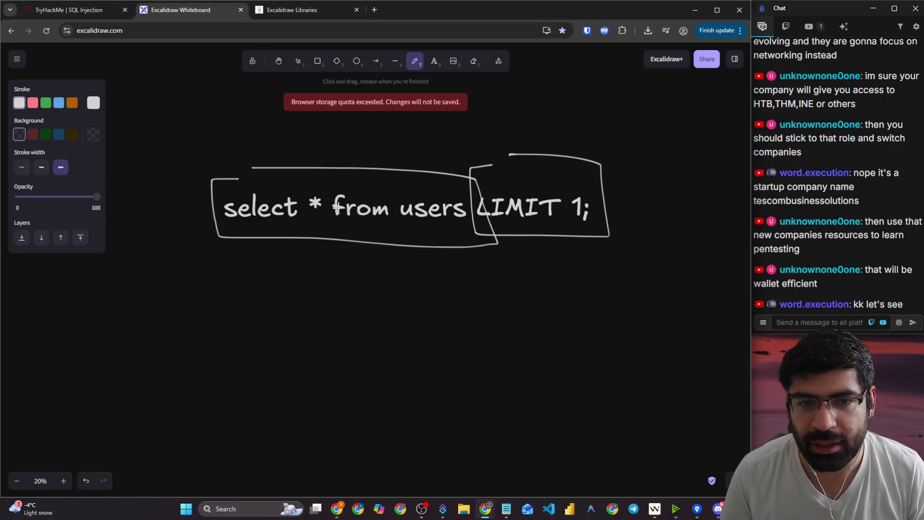
drag(339, 239, 338, 284)
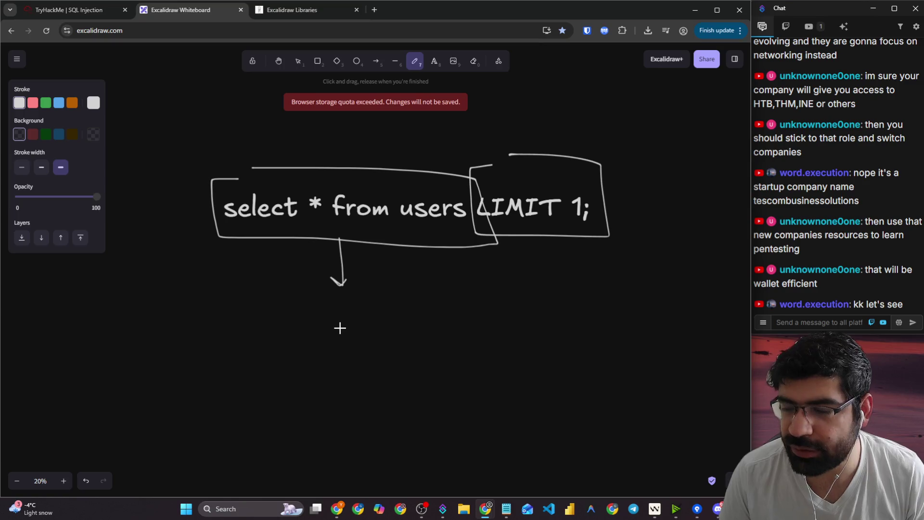
mouse_move(545, 225)
mouse_down()
mouse_move(550, 232)
mouse_move(610, 183)
mouse_up()
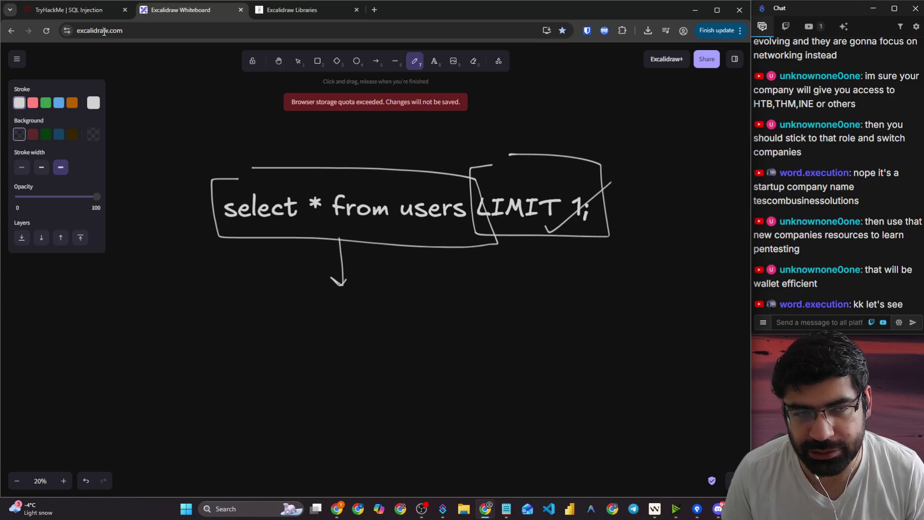
- Back in TryHackMe, highlight the sentence about changing the query and the LIMIT 1,1 explanation
key(ctrl+shift+Tab)
drag(502, 146, 631, 145)
mouse_move(88, 170)
mouse_down()
mouse_move(362, 172)
mouse_move(471, 188)
mouse_up()
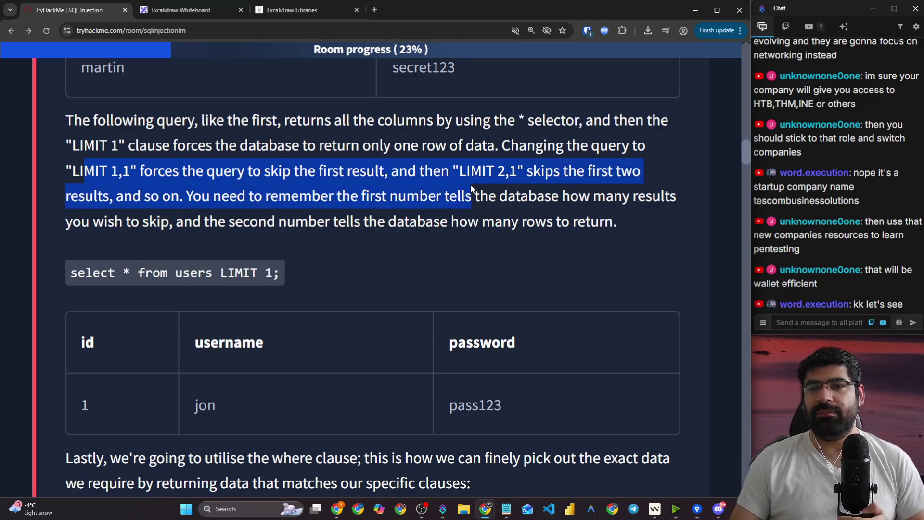
- Highlight 'LIMIT 2,1' and 'the first two' in the lesson, then return to the whiteboard
click(308, 187)
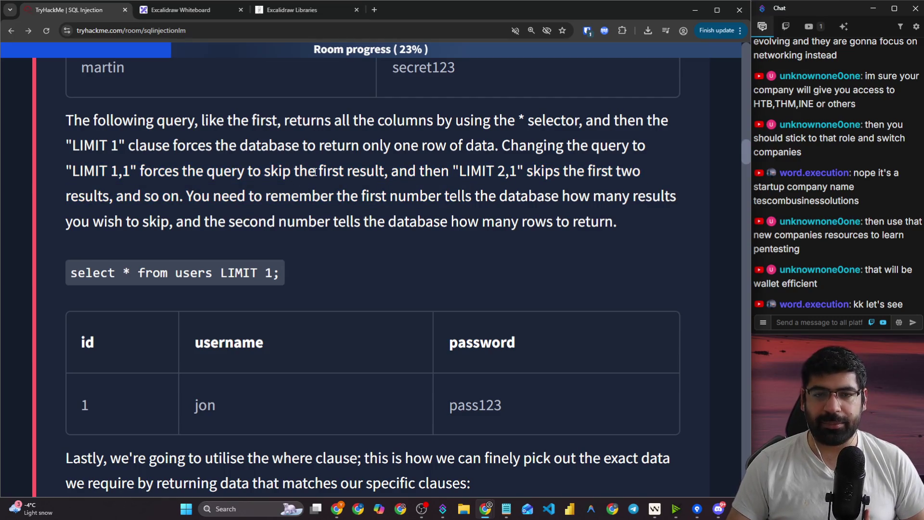
drag(472, 176, 531, 174)
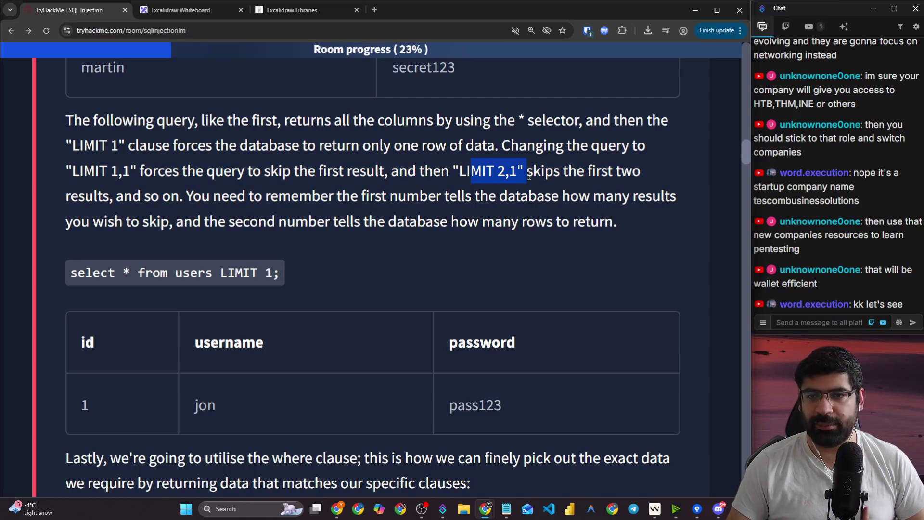
drag(640, 172, 558, 167)
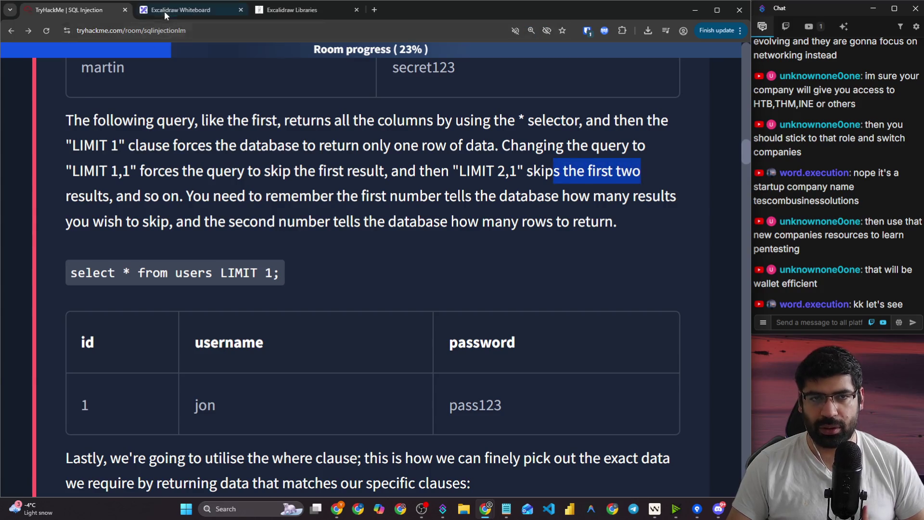
click(180, 9)
scroll(332, 239, down, 3)
scroll(345, 240, up, 3)
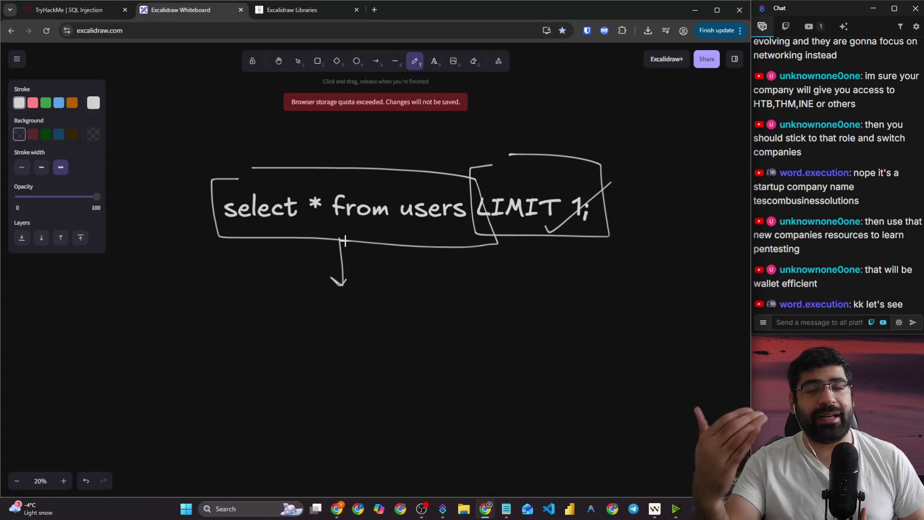
- Draw a large box below the query with an underlined heading and 'Student' written inside
scroll(308, 250, down, 3)
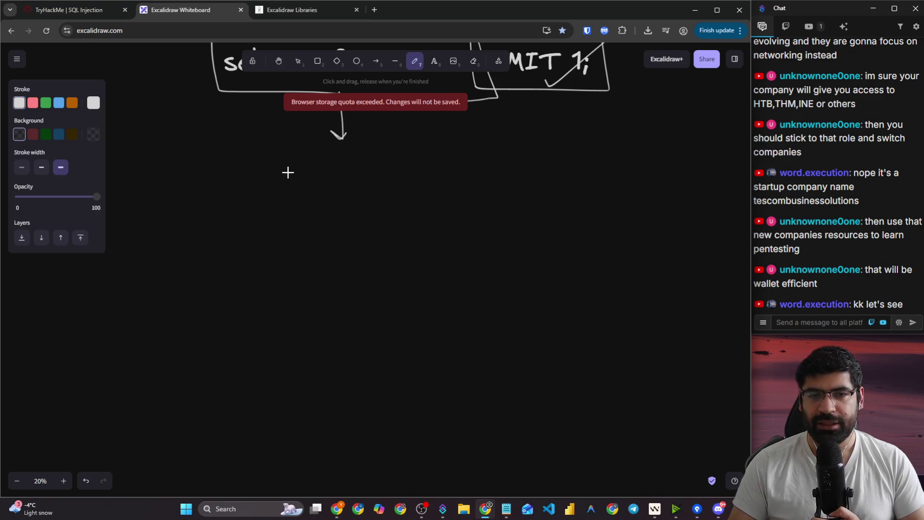
mouse_move(288, 172)
mouse_down()
mouse_move(233, 365)
mouse_move(491, 163)
mouse_move(278, 161)
mouse_move(342, 181)
mouse_move(334, 208)
mouse_move(362, 182)
mouse_move(383, 191)
mouse_move(420, 175)
mouse_move(437, 187)
mouse_up()
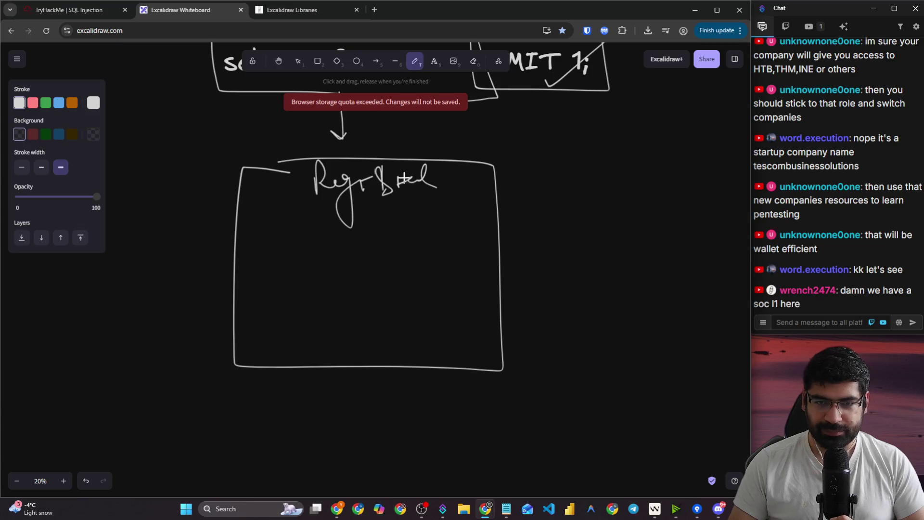
drag(306, 203, 417, 203)
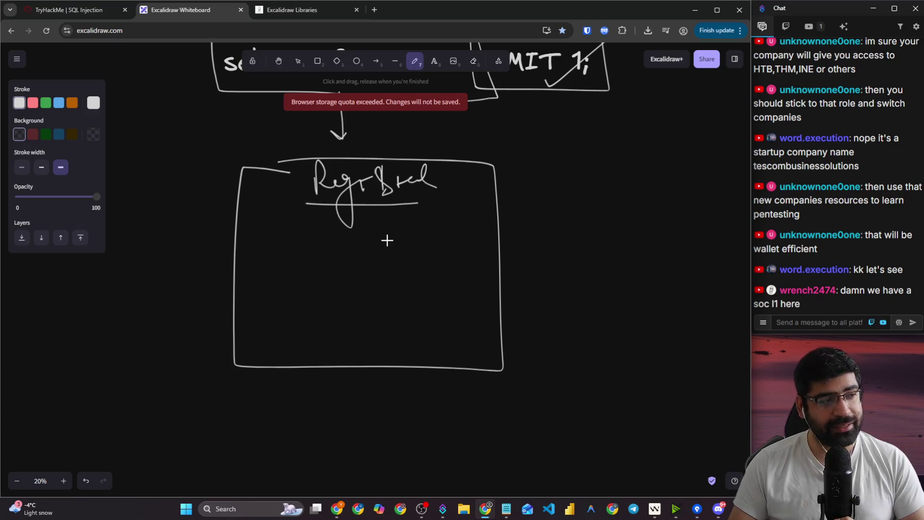
mouse_move(307, 232)
mouse_down()
mouse_move(295, 236)
mouse_move(320, 257)
mouse_move(430, 241)
mouse_up()
mouse_move(488, 246)
mouse_down()
mouse_move(541, 239)
mouse_move(558, 226)
mouse_move(563, 236)
mouse_move(600, 204)
mouse_move(616, 238)
mouse_move(629, 191)
mouse_move(664, 202)
mouse_move(679, 191)
mouse_move(700, 205)
mouse_up()
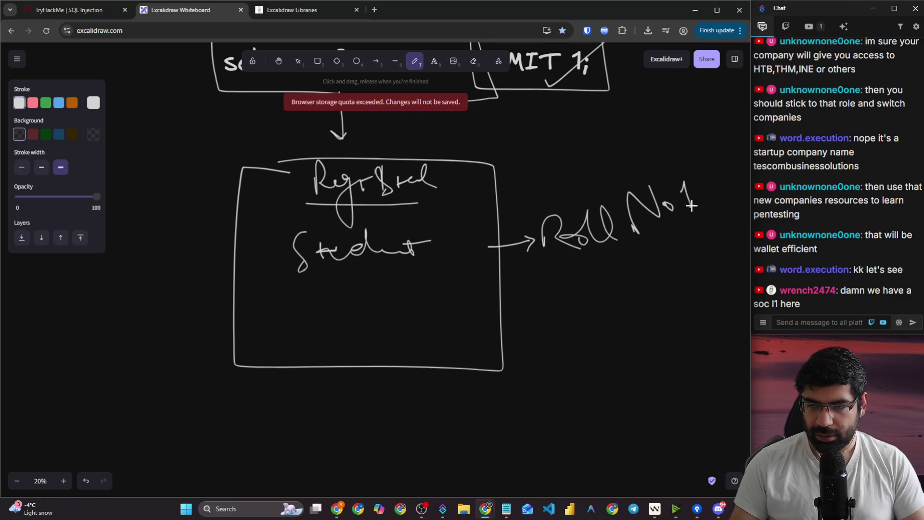
- Add an underlined 'Roll No 1' note and draw an arrow down from the LIMIT clause
drag(593, 271, 673, 231)
scroll(346, 188, up, 2)
scroll(343, 159, up, 4)
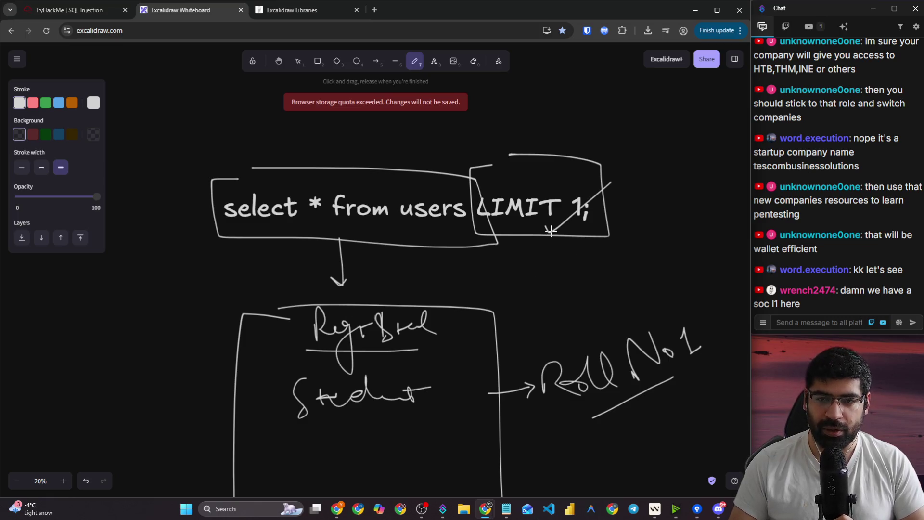
mouse_move(547, 227)
mouse_down()
mouse_move(564, 320)
mouse_move(599, 284)
mouse_up()
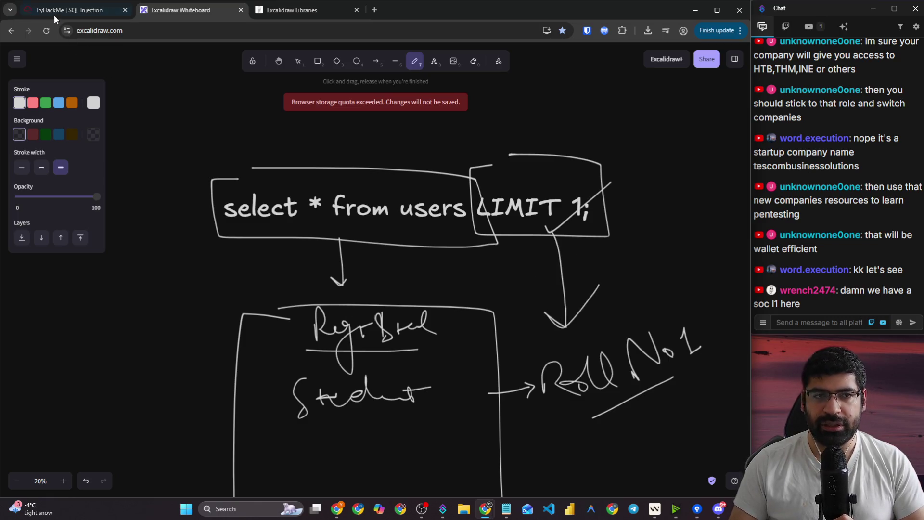
- Mark an extra number into the LIMIT clause and change the roll number to 2
click(54, 13)
click(284, 207)
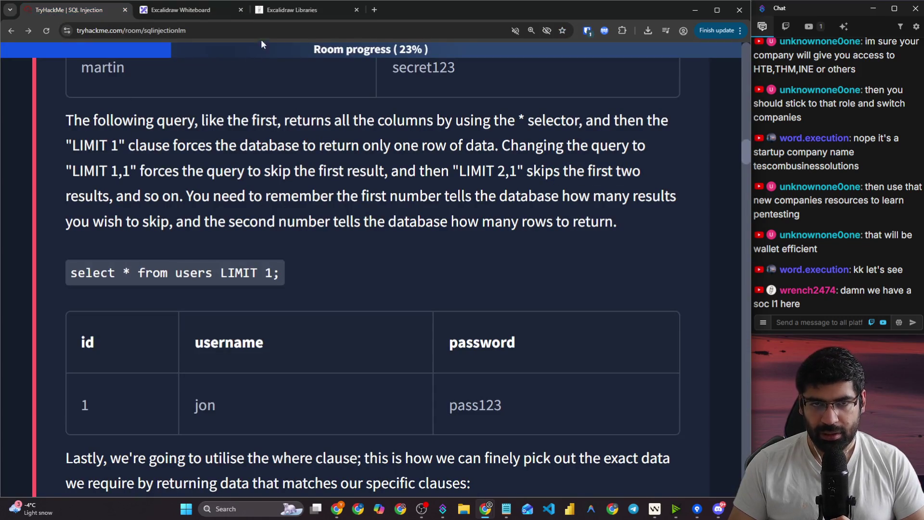
click(278, 18)
click(219, 14)
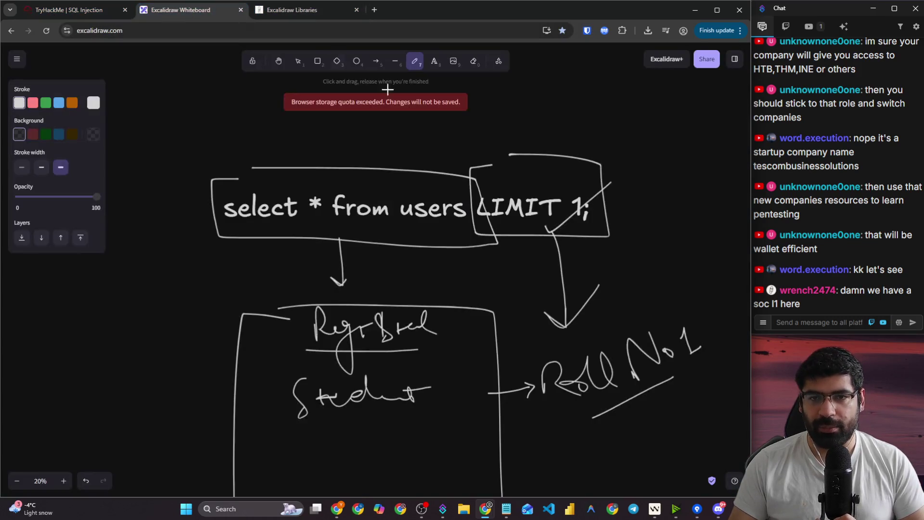
drag(567, 199, 572, 227)
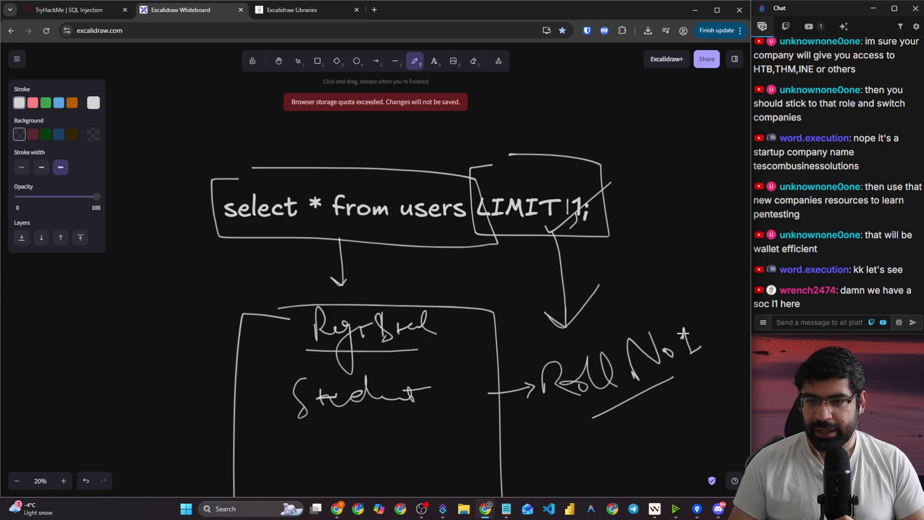
scroll(680, 287, down, 1)
mouse_move(678, 285)
mouse_down()
mouse_move(679, 312)
mouse_move(732, 290)
mouse_up()
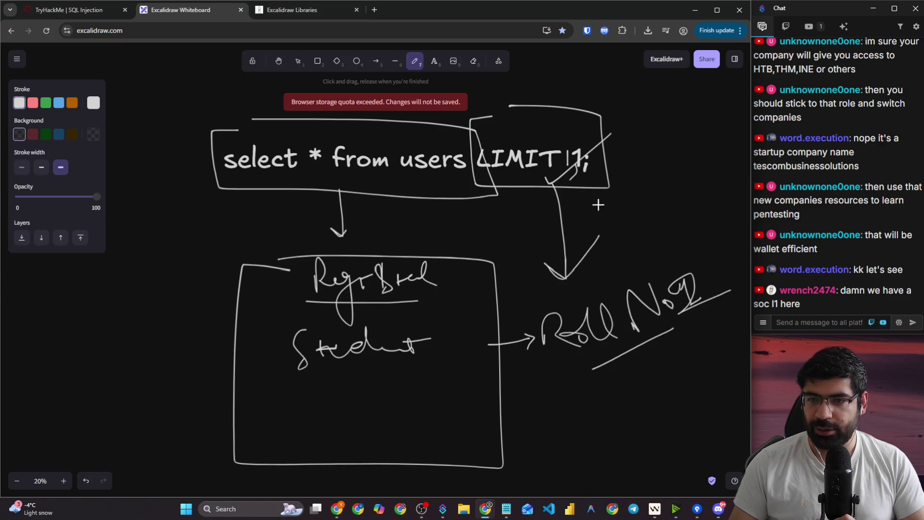
drag(560, 144, 582, 124)
click(71, 9)
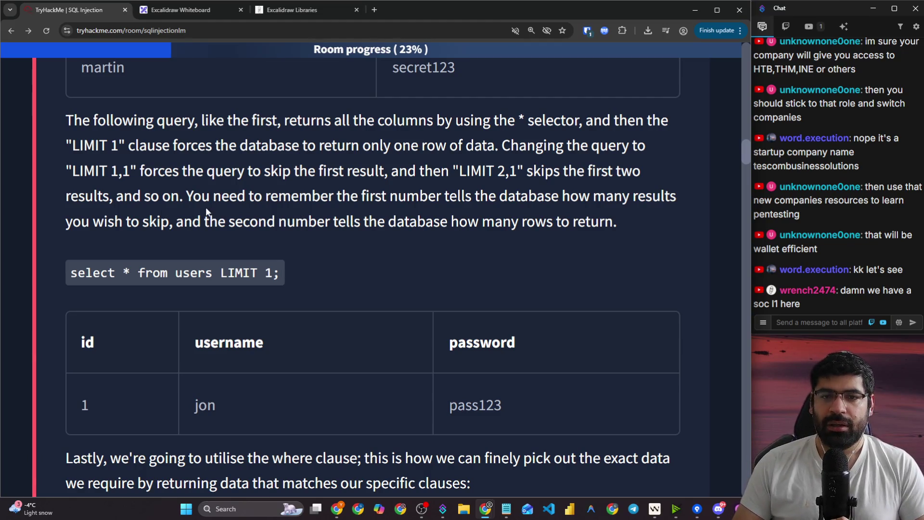
- Highlight the sentences explaining LIMIT's first and second numbers
drag(201, 197, 652, 201)
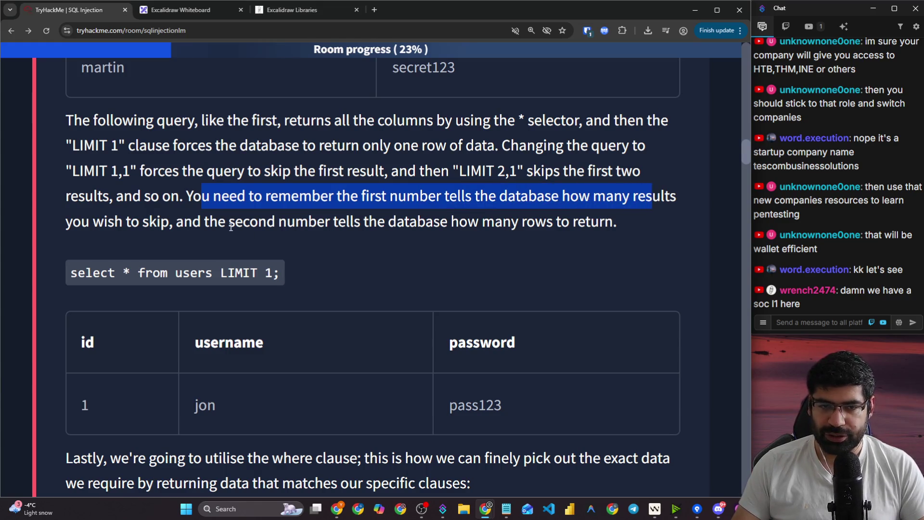
drag(229, 222, 586, 217)
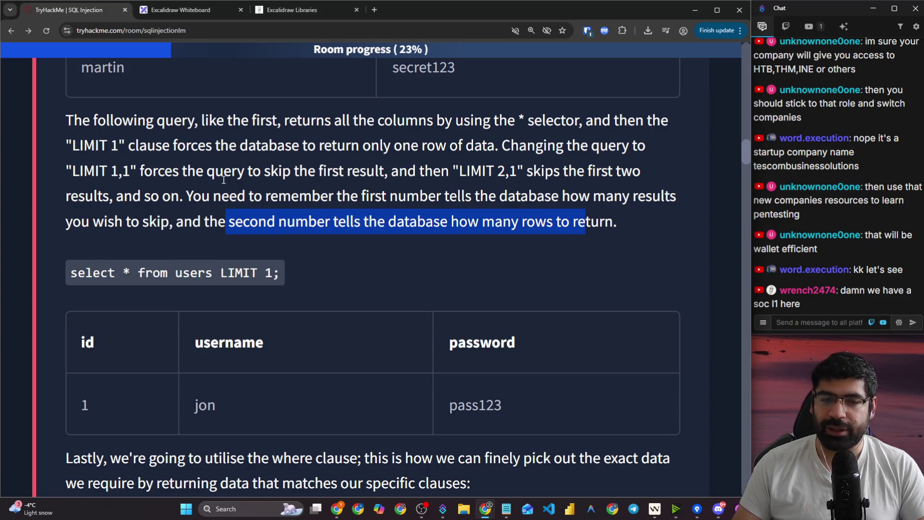
scroll(287, 270, down, 5)
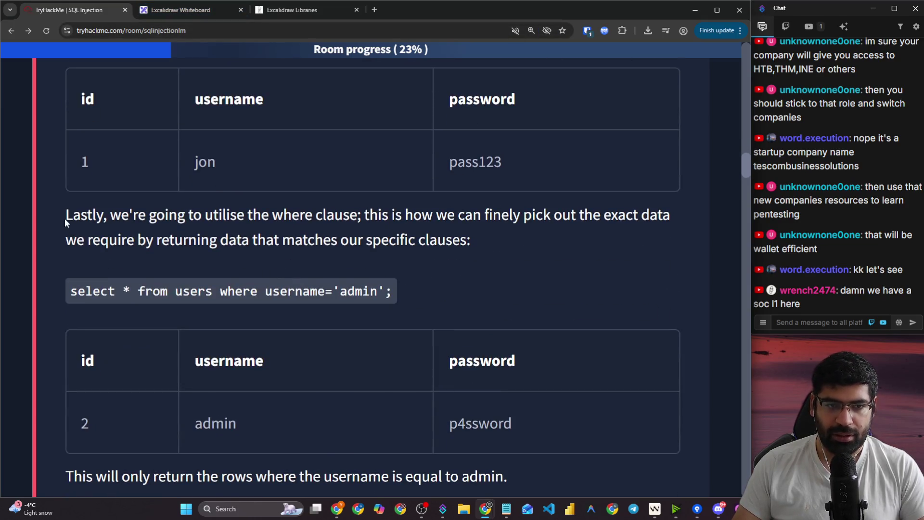
- Copy the query select * from users where username='admin'; and return to the whiteboard
drag(176, 290, 254, 290)
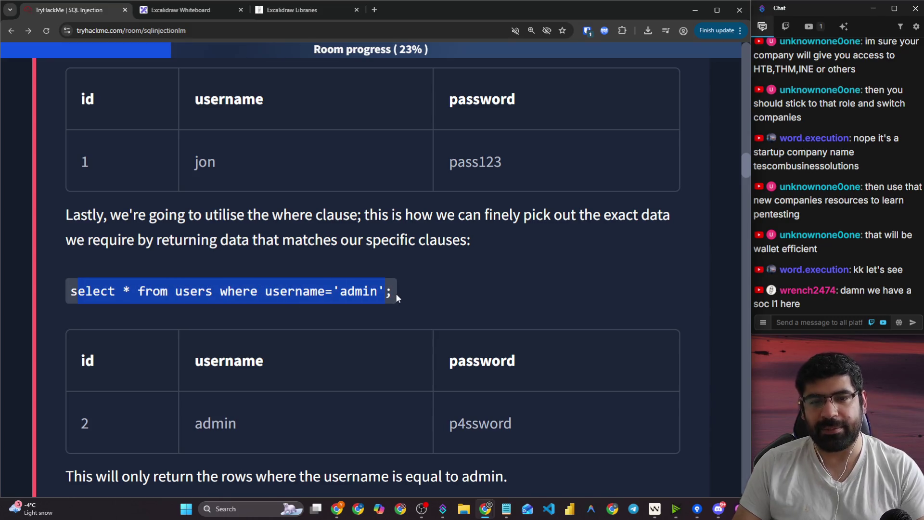
mouse_move(130, 288)
mouse_down()
mouse_move(63, 222)
mouse_move(56, 309)
mouse_move(41, 305)
mouse_move(70, 298)
mouse_up()
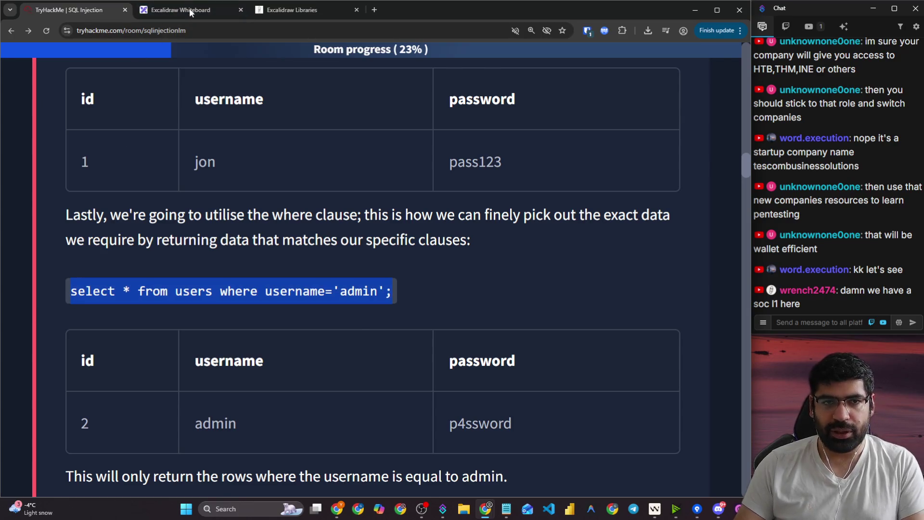
click(191, 13)
scroll(383, 264, down, 3)
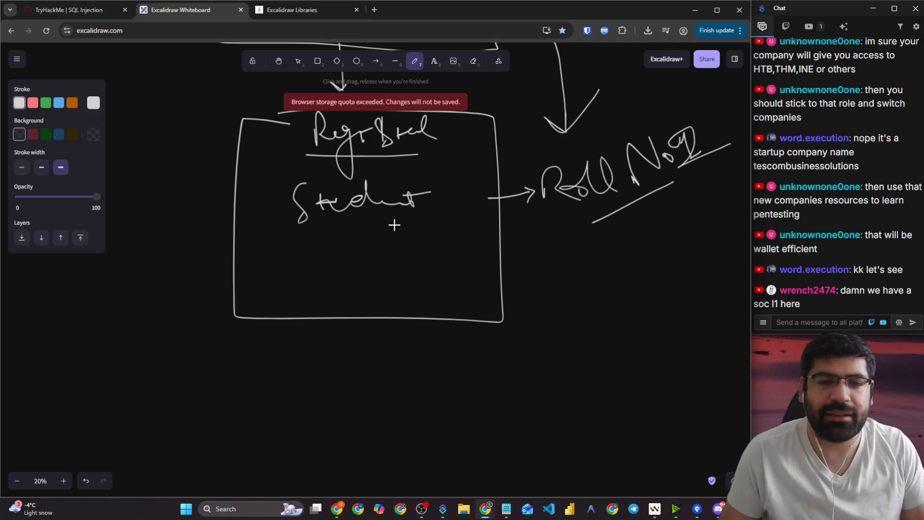
- Paste the where username='admin' query onto the canvas and enlarge it
key(ctrl+v)
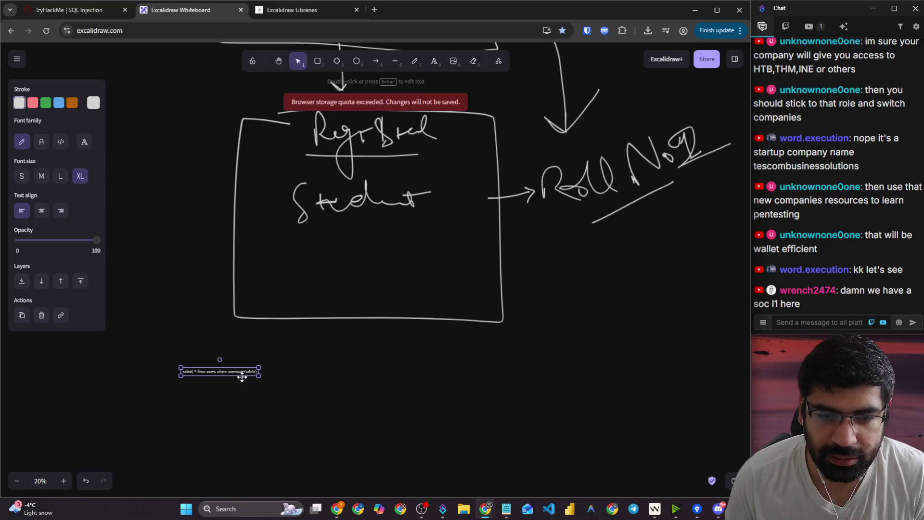
mouse_move(259, 378)
mouse_down()
mouse_move(367, 417)
mouse_move(345, 398)
mouse_up()
double_click(428, 389)
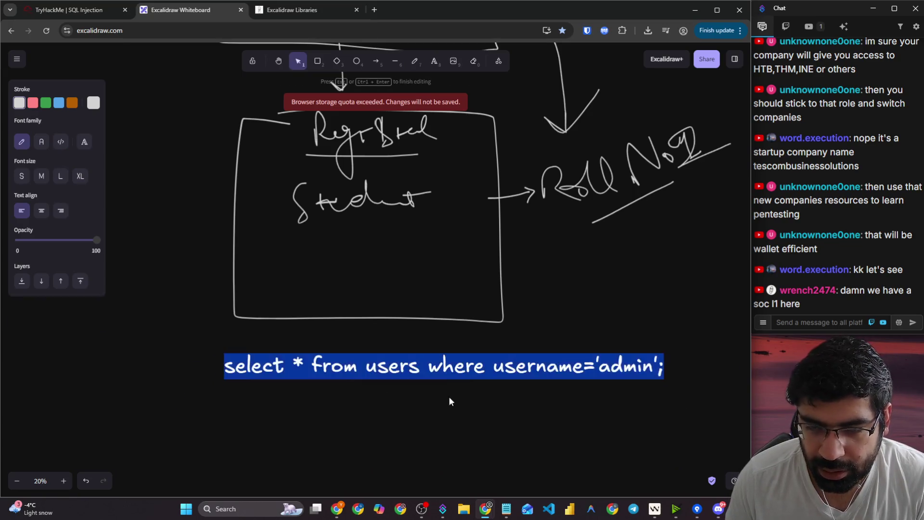
click(449, 396)
- Freehand-box the select * from users part and the where clause, writing 'get all' and an arrow
click(415, 61)
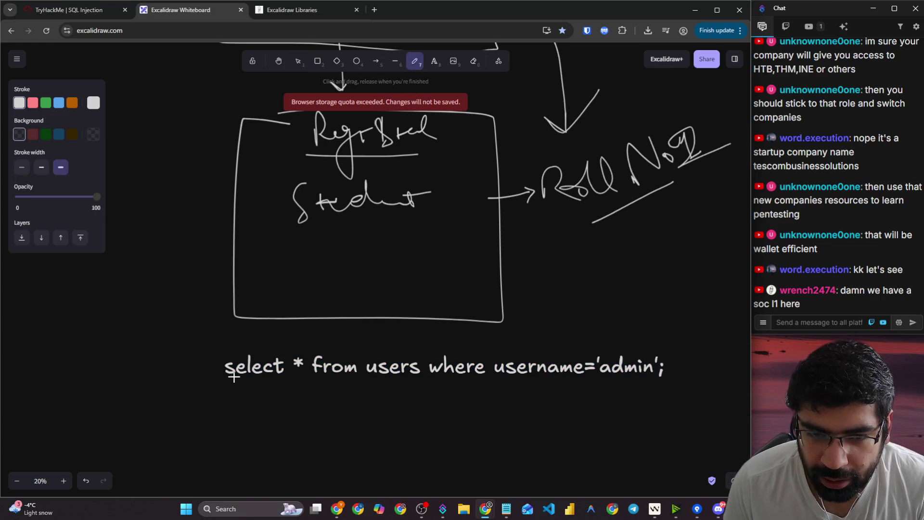
mouse_move(231, 344)
mouse_down()
mouse_move(418, 342)
mouse_move(350, 387)
mouse_move(208, 394)
mouse_move(249, 350)
mouse_move(259, 374)
mouse_move(308, 394)
mouse_move(313, 381)
mouse_move(366, 383)
mouse_up()
scroll(258, 392, down, 1)
drag(395, 337, 397, 356)
mouse_move(460, 302)
mouse_down()
mouse_move(429, 336)
mouse_move(674, 331)
mouse_move(480, 286)
mouse_move(450, 290)
mouse_up()
mouse_move(556, 342)
mouse_down()
mouse_move(563, 371)
mouse_move(577, 363)
mouse_move(577, 396)
mouse_move(601, 380)
mouse_move(622, 398)
mouse_up()
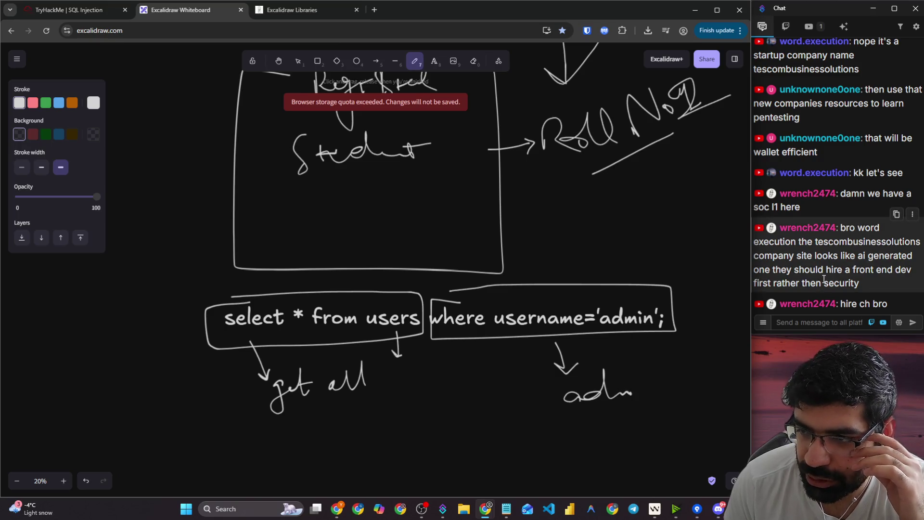
- Write 'admin' under the where clause and underline both the 'get all' and 'admin' notes
mouse_move(779, 253)
mouse_down()
mouse_move(880, 258)
mouse_move(870, 258)
mouse_up()
drag(780, 269, 877, 271)
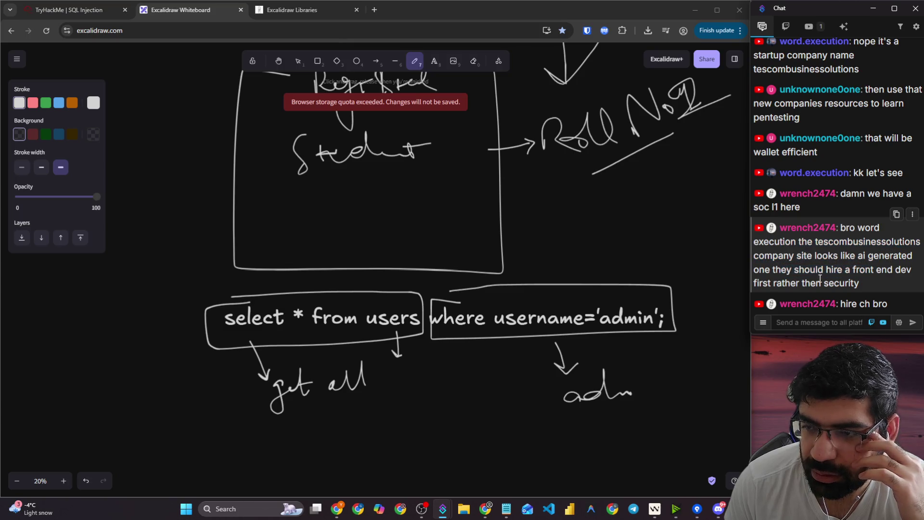
scroll(387, 268, up, 1)
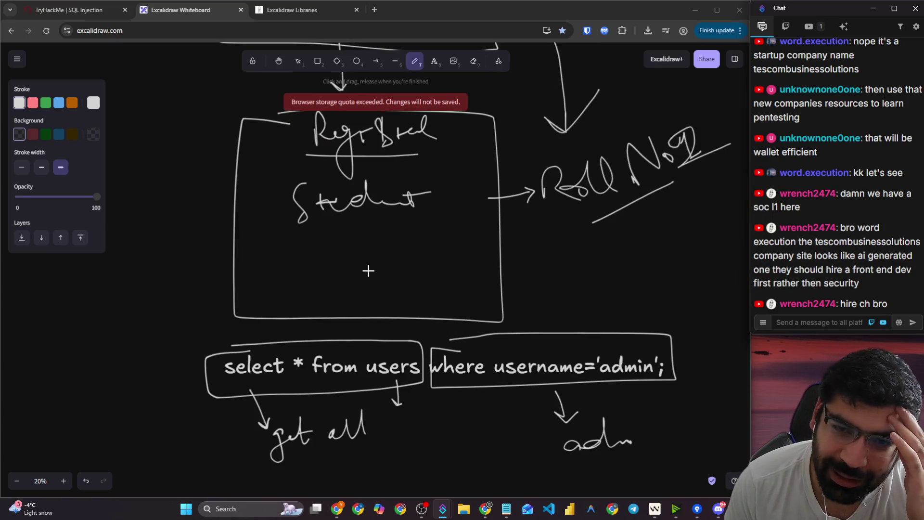
scroll(467, 263, down, 2)
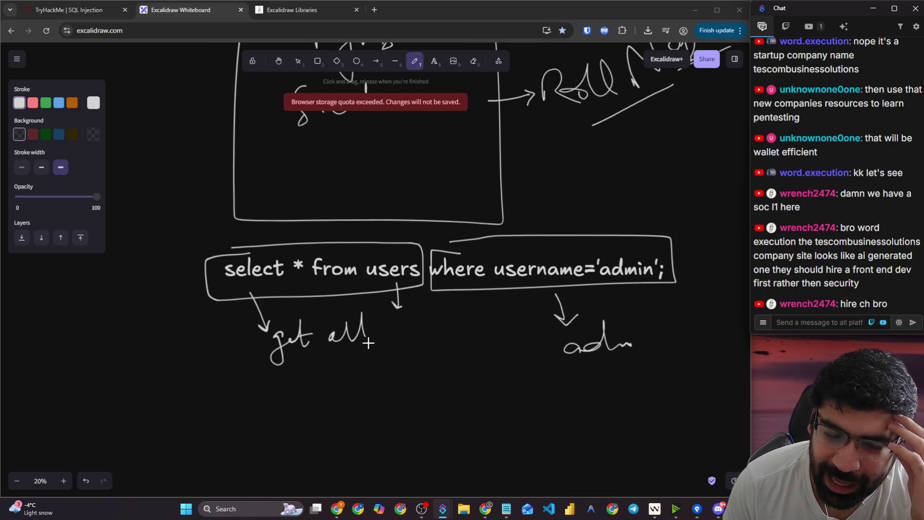
drag(295, 357, 414, 352)
mouse_move(563, 359)
mouse_down()
mouse_move(648, 350)
mouse_move(629, 337)
mouse_move(643, 343)
mouse_up()
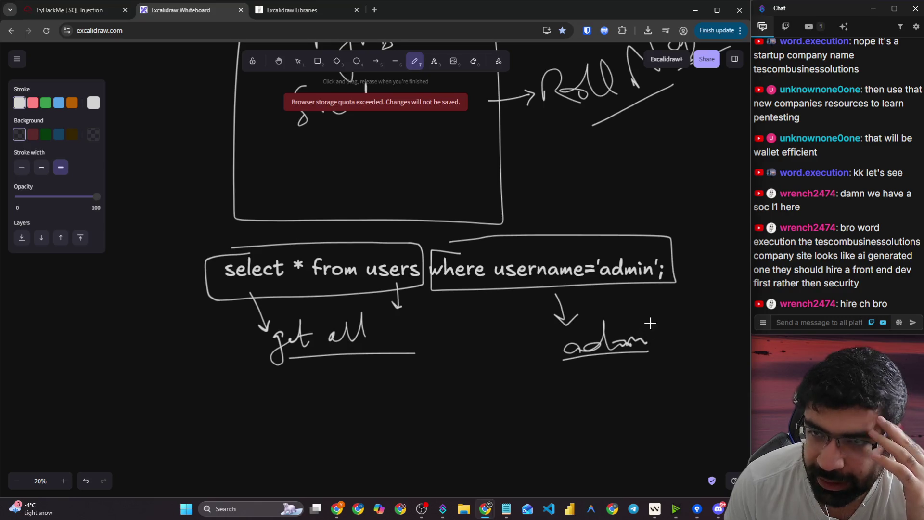
scroll(567, 286, up, 2)
scroll(461, 179, up, 1)
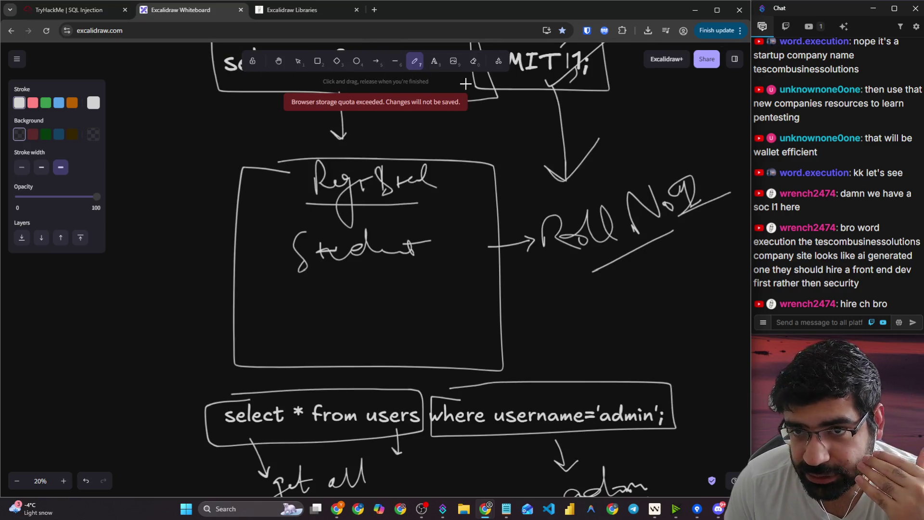
- Erase the Roll No note, underline Student, and write a 'Find → CH' label beside the arrow
click(474, 61)
mouse_move(532, 221)
mouse_down()
mouse_move(705, 191)
mouse_move(669, 217)
mouse_move(675, 201)
mouse_up()
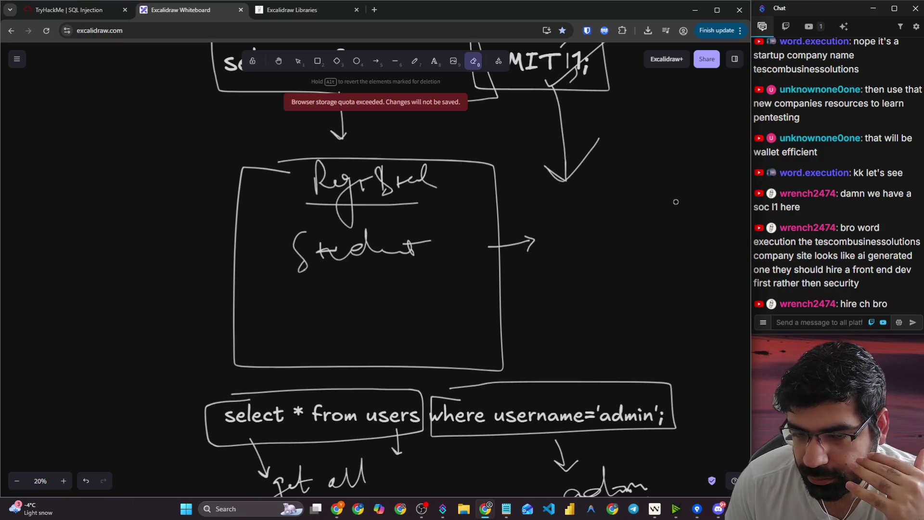
click(414, 60)
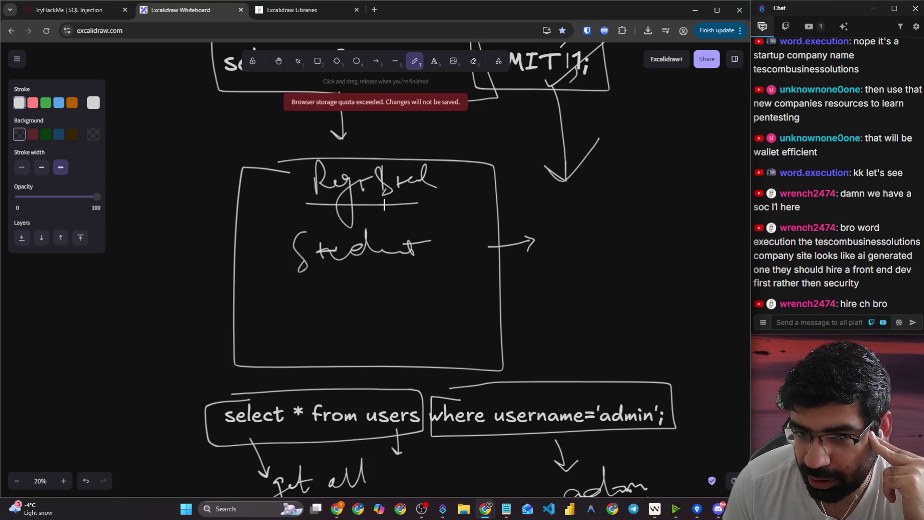
drag(292, 271, 414, 264)
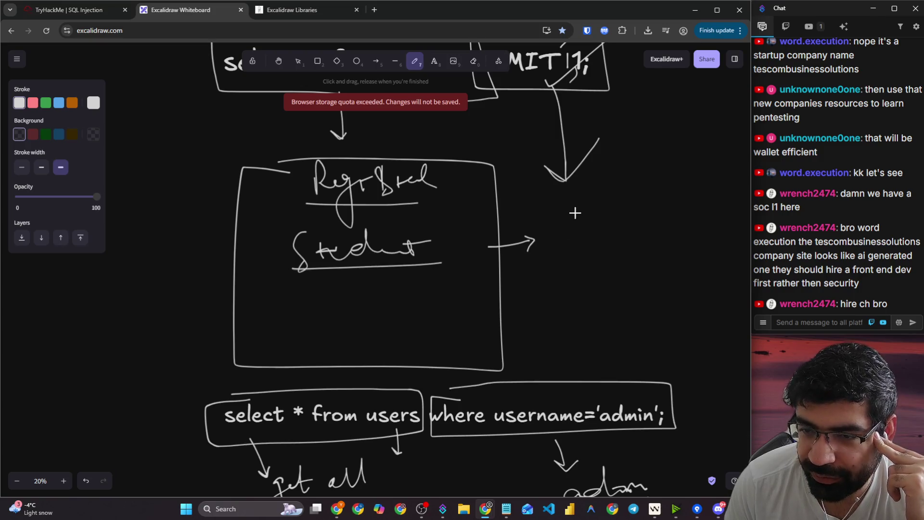
mouse_move(576, 215)
mouse_down()
mouse_move(560, 244)
mouse_move(608, 235)
mouse_move(584, 270)
mouse_move(595, 305)
mouse_move(617, 303)
mouse_up()
drag(582, 327, 630, 314)
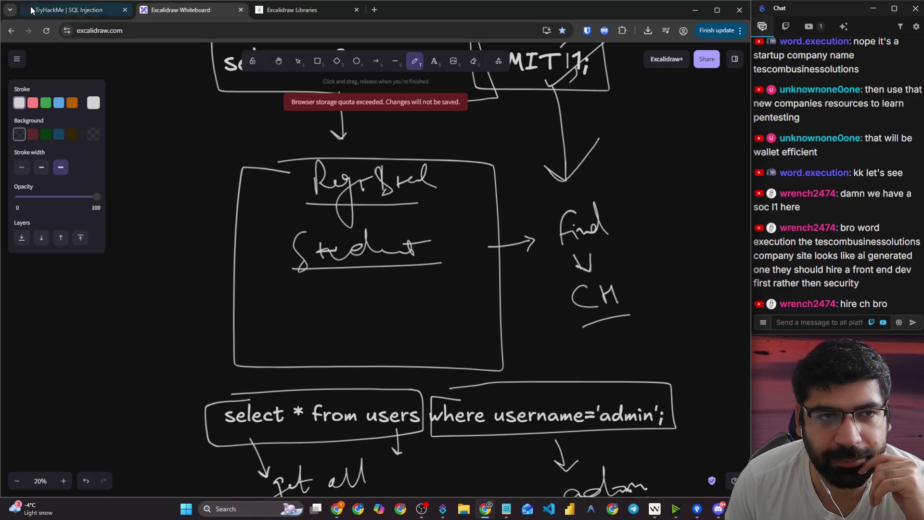
- Return to the TryHackMe lesson at the != 'admin' query example
scroll(530, 310, down, 2)
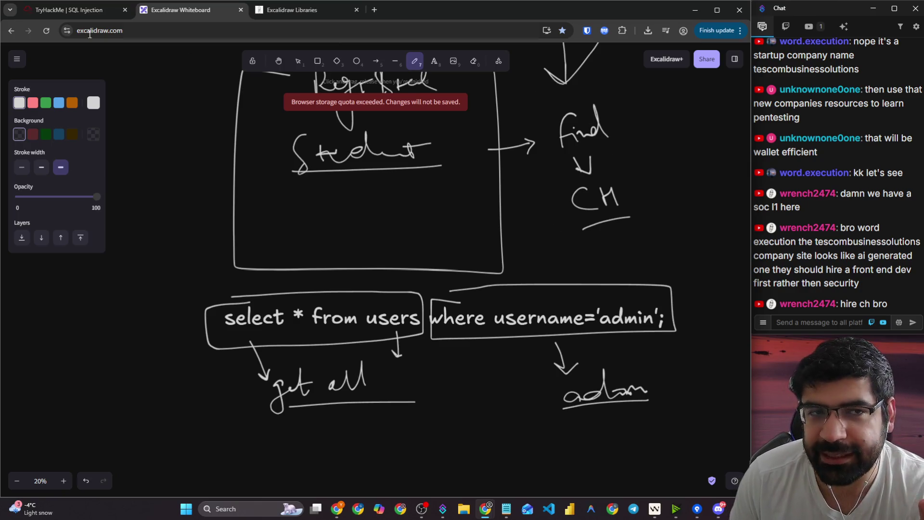
click(48, 11)
scroll(283, 226, down, 6)
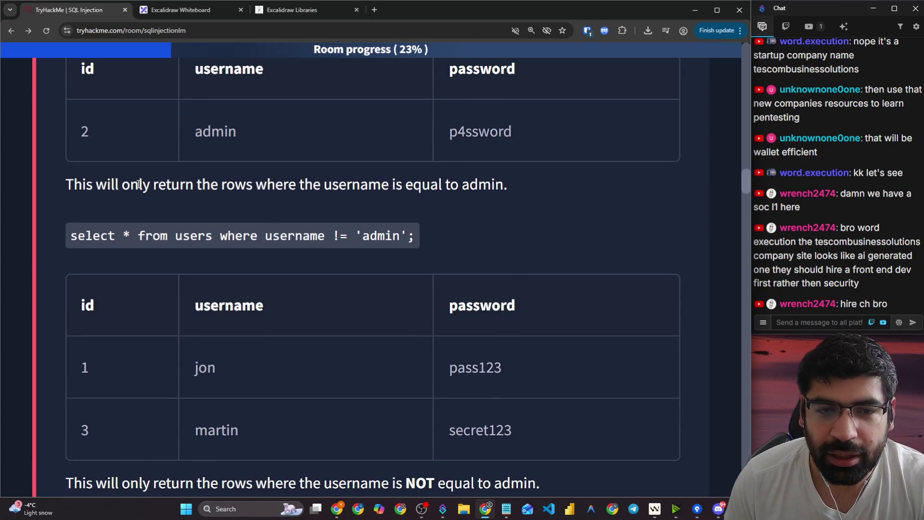
- Highlight the returned-rows explanation and add a line and squiggle beside CH on the whiteboard
drag(102, 183, 369, 183)
click(202, 14)
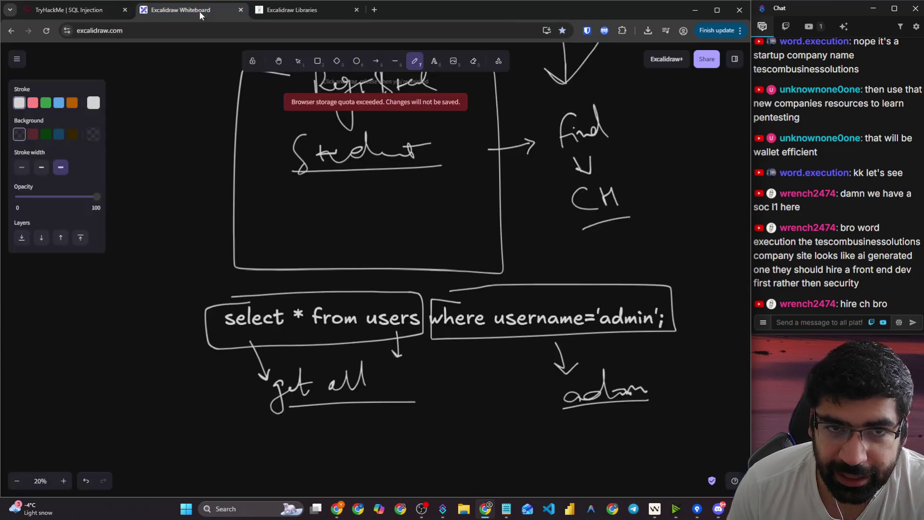
drag(545, 185, 554, 254)
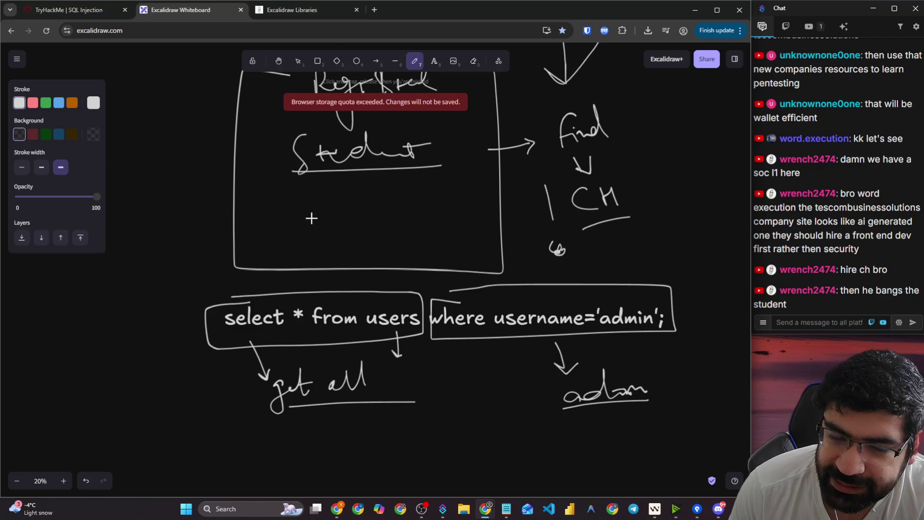
click(67, 10)
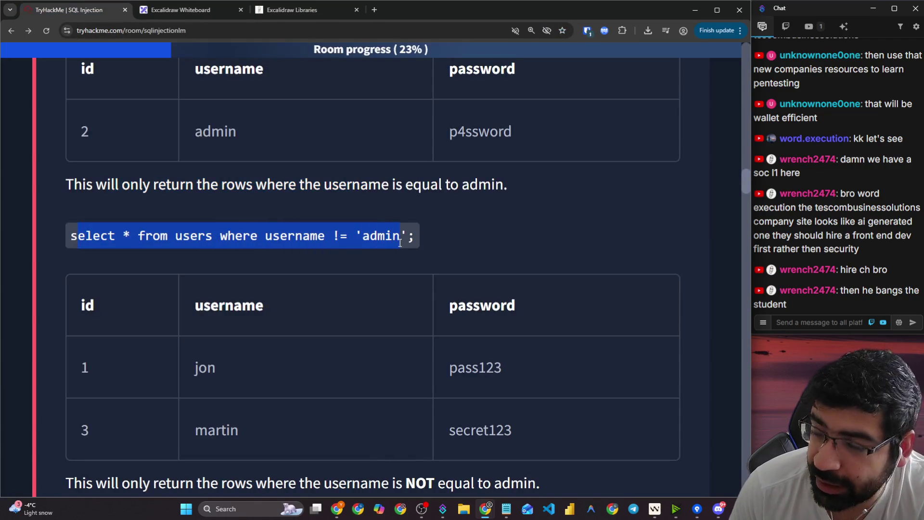
scroll(366, 253, down, 5)
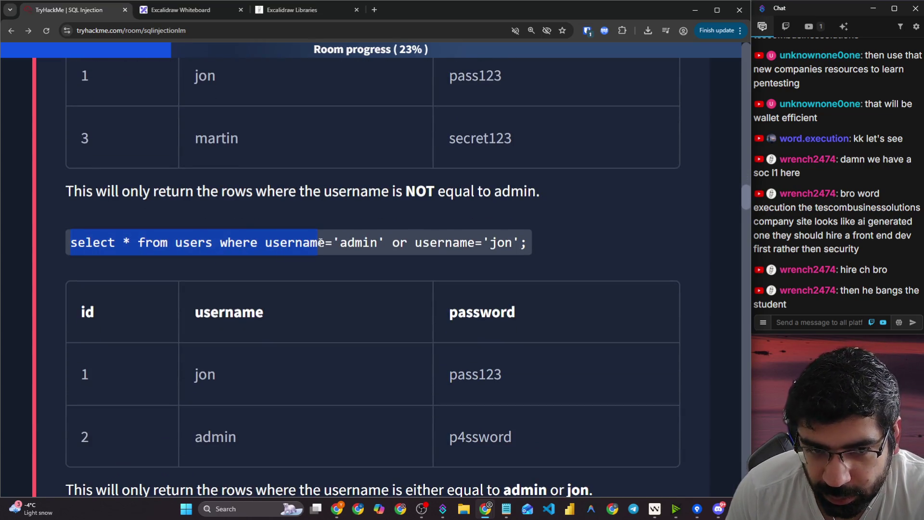
click(247, 250)
drag(123, 246, 215, 244)
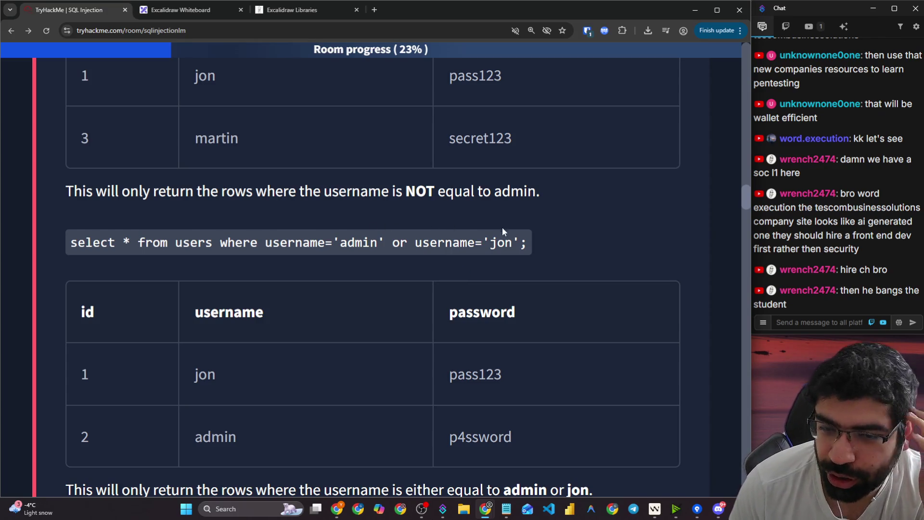
scroll(344, 233, down, 5)
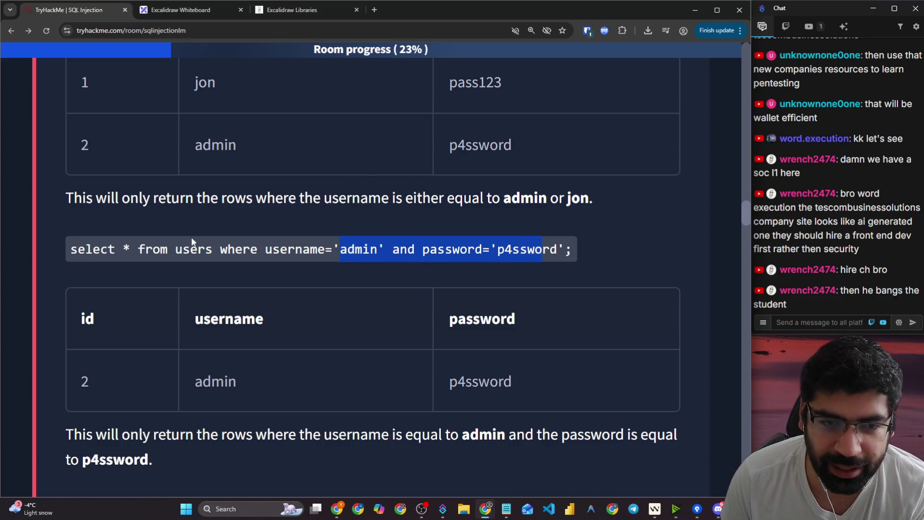
click(106, 253)
drag(70, 252, 531, 244)
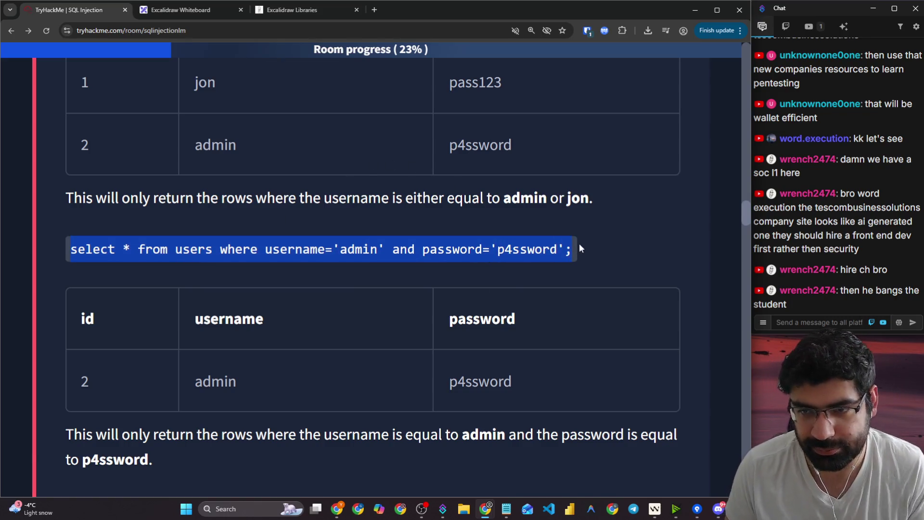
click(219, 8)
scroll(299, 183, down, 10)
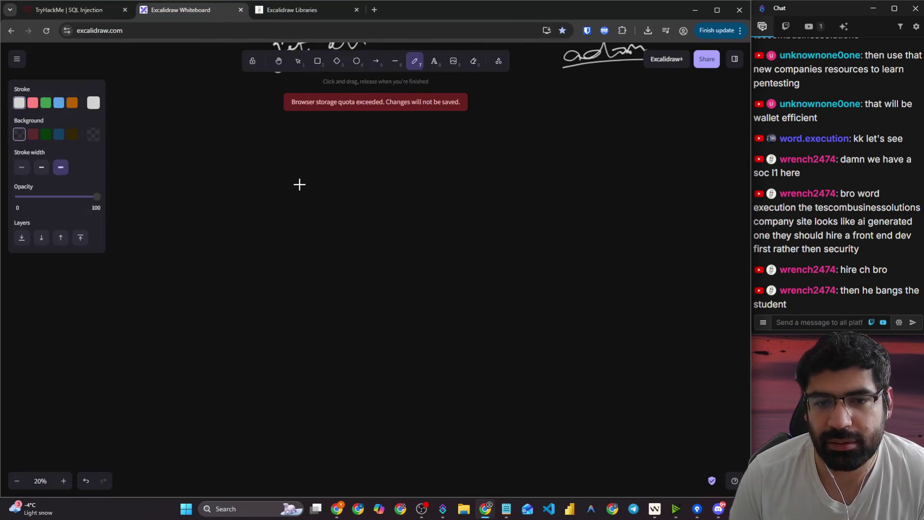
- Paste the admin-and-password query, enlarge it, and move it up and left
key(ctrl+v)
key(ctrl+shift+period)
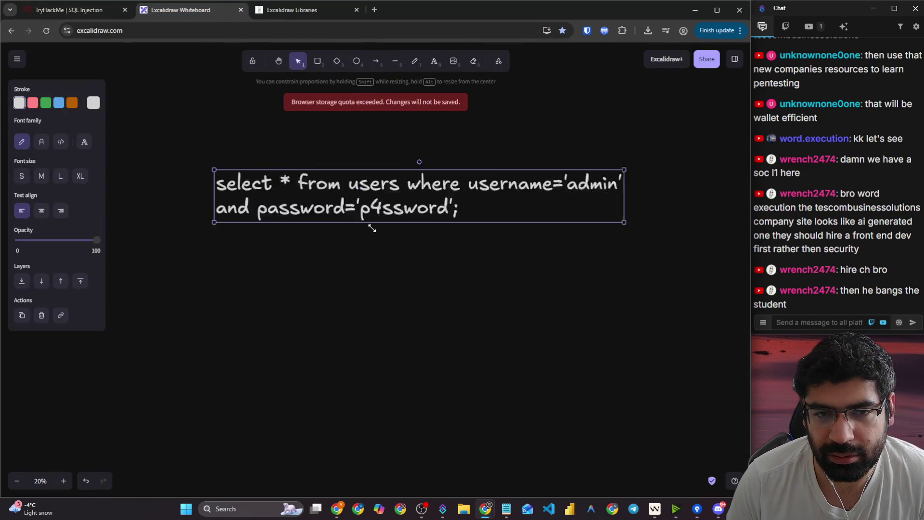
drag(434, 211, 354, 189)
click(417, 64)
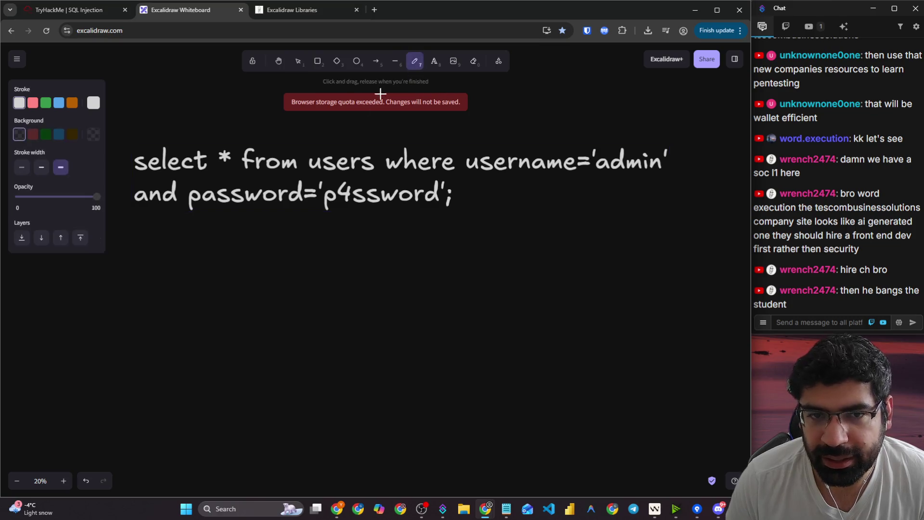
- Underline select * from users, and underline and circle the username='admin' condition
mouse_move(148, 179)
mouse_down()
mouse_move(388, 174)
mouse_move(390, 160)
mouse_move(389, 174)
mouse_up()
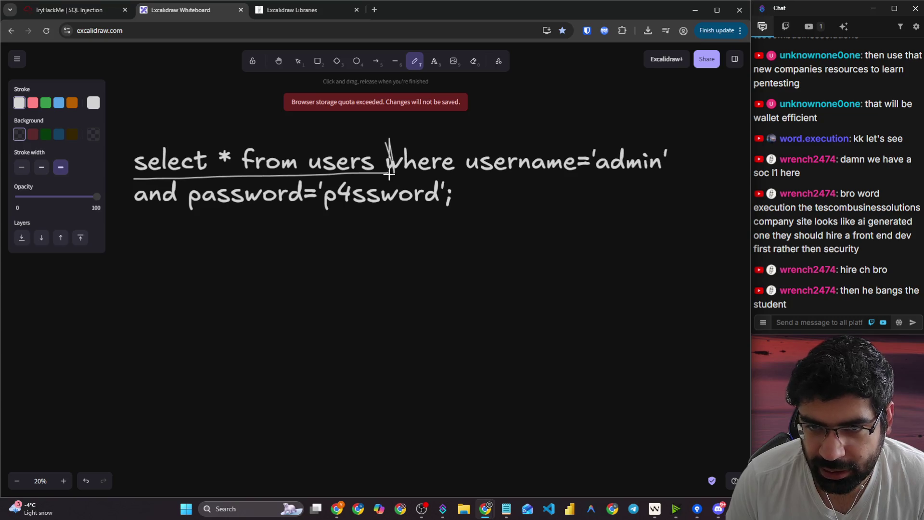
drag(460, 174, 610, 174)
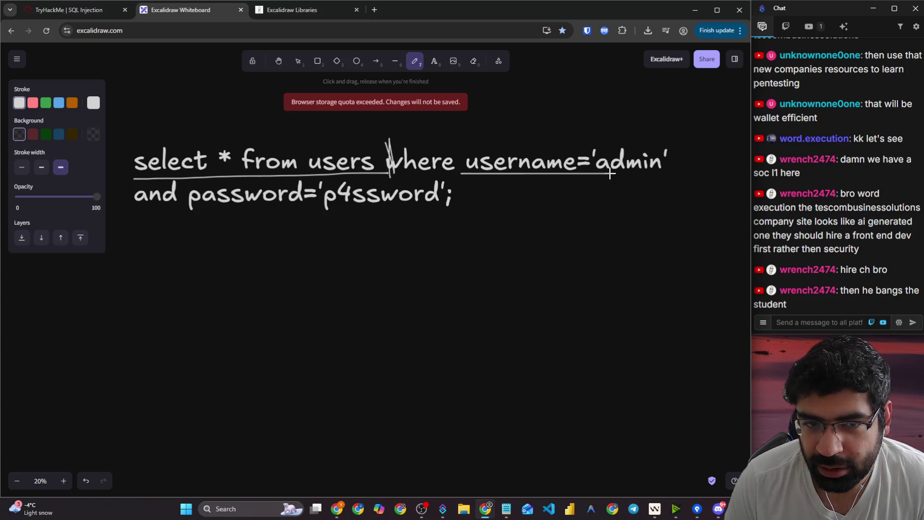
mouse_move(668, 132)
mouse_down()
mouse_move(680, 135)
mouse_move(464, 181)
mouse_move(498, 137)
mouse_move(655, 135)
mouse_up()
scroll(231, 175, up, 2)
mouse_move(198, 251)
mouse_down()
mouse_move(324, 145)
mouse_move(340, 168)
mouse_move(375, 151)
mouse_move(398, 168)
mouse_up()
drag(276, 192, 426, 180)
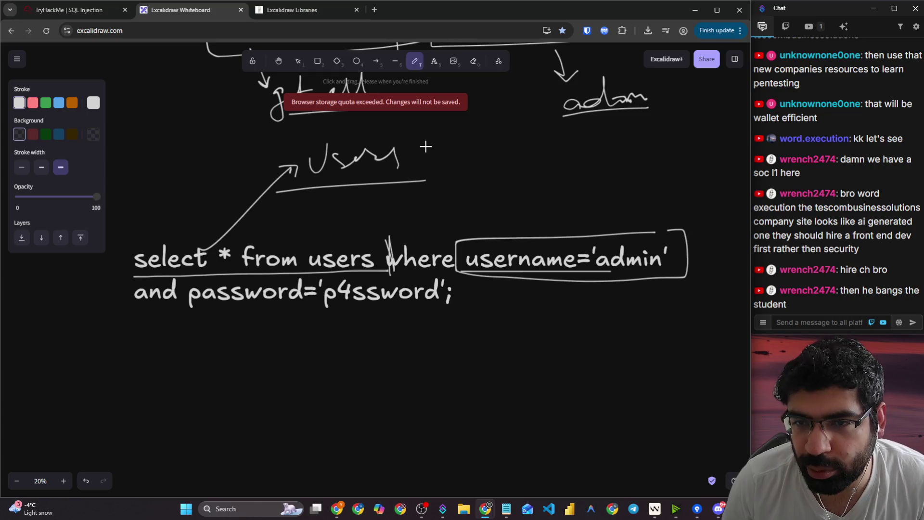
drag(425, 145, 501, 150)
mouse_move(562, 137)
mouse_down()
mouse_move(555, 143)
mouse_move(635, 134)
mouse_up()
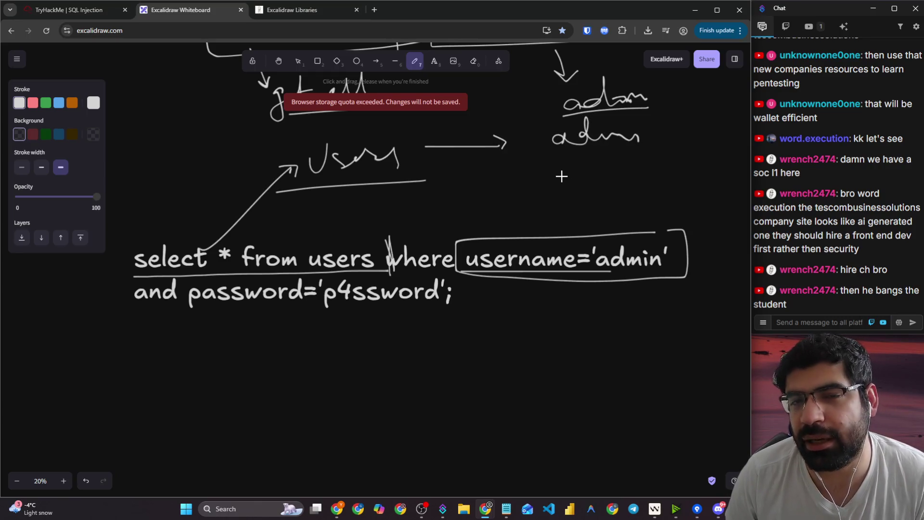
drag(546, 165, 539, 198)
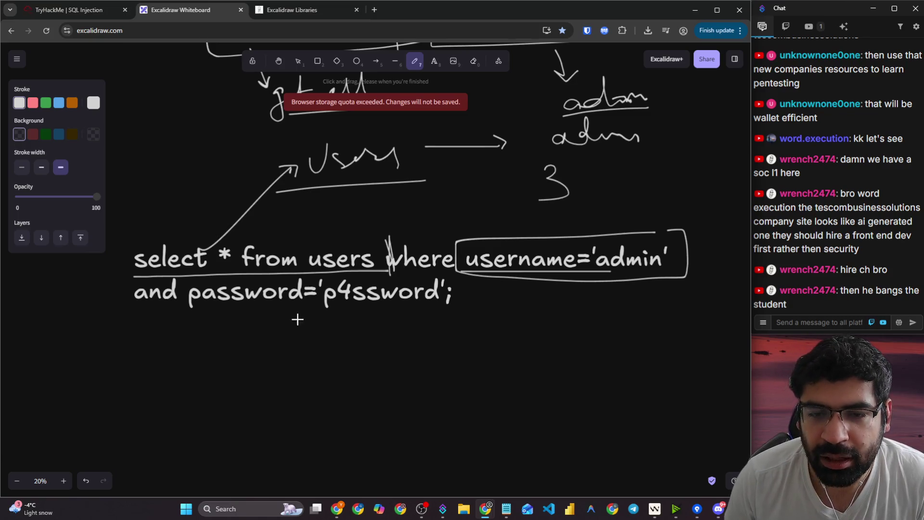
mouse_move(180, 318)
mouse_down()
mouse_move(318, 315)
mouse_move(439, 278)
mouse_move(164, 278)
mouse_move(203, 323)
mouse_up()
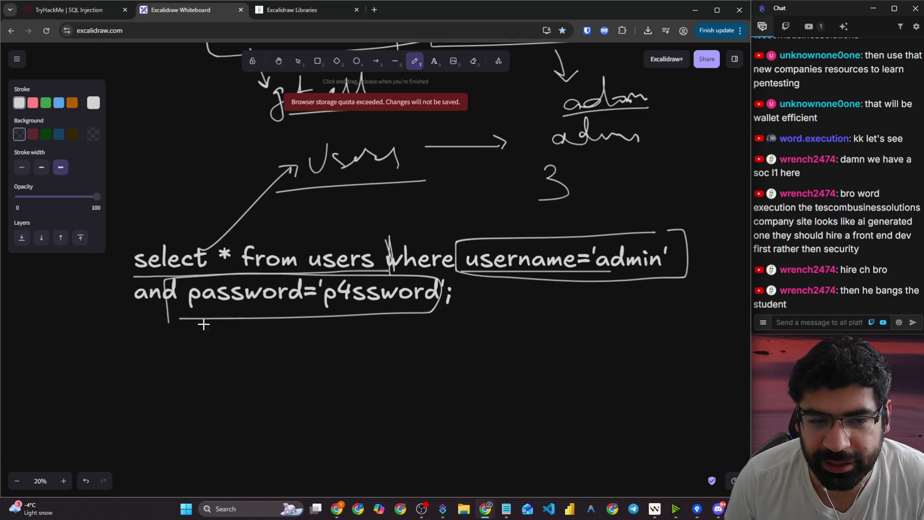
mouse_move(572, 184)
mouse_down()
mouse_move(668, 184)
mouse_move(654, 201)
mouse_up()
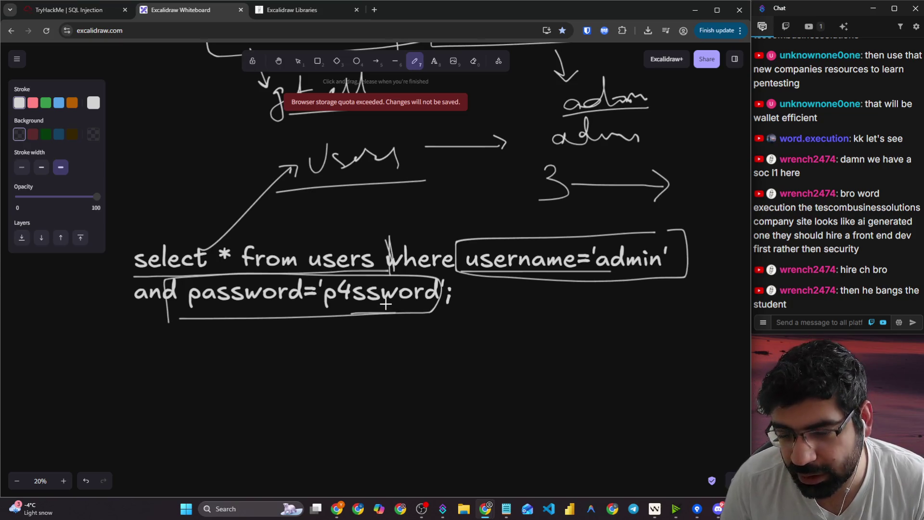
scroll(386, 312, down, 4)
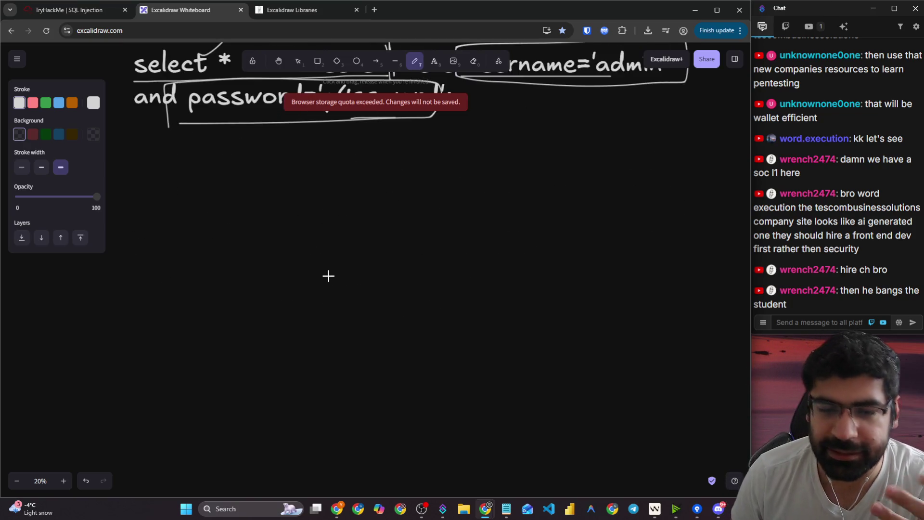
- Sketch a Student box arrowed to CH, with an underlined word below the downward arrow
mouse_move(409, 204)
mouse_down()
mouse_move(308, 200)
mouse_move(293, 343)
mouse_move(411, 210)
mouse_move(406, 193)
mouse_up()
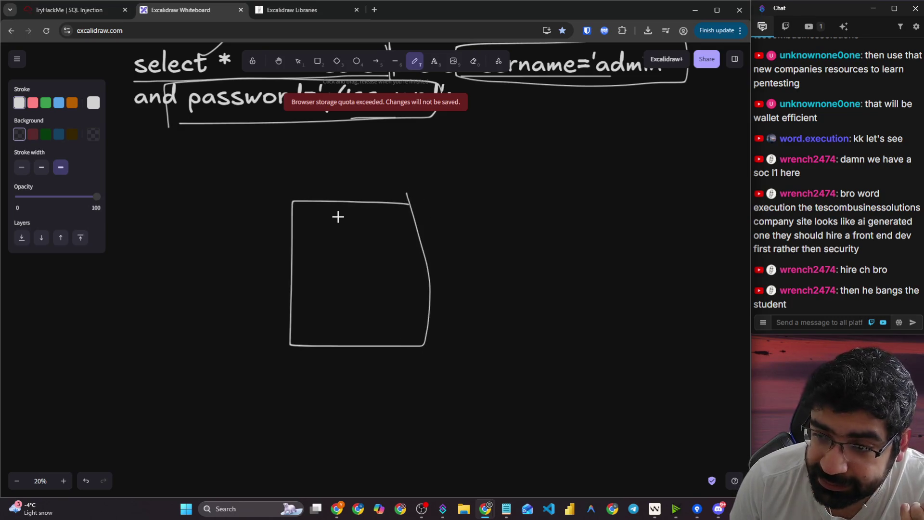
drag(338, 217, 400, 222)
mouse_move(309, 240)
mouse_down()
mouse_move(400, 226)
mouse_move(450, 252)
mouse_move(542, 248)
mouse_up()
mouse_move(515, 235)
mouse_down()
mouse_move(538, 245)
mouse_move(545, 262)
mouse_up()
mouse_move(584, 231)
mouse_down()
mouse_move(624, 265)
mouse_move(609, 322)
mouse_move(622, 308)
mouse_up()
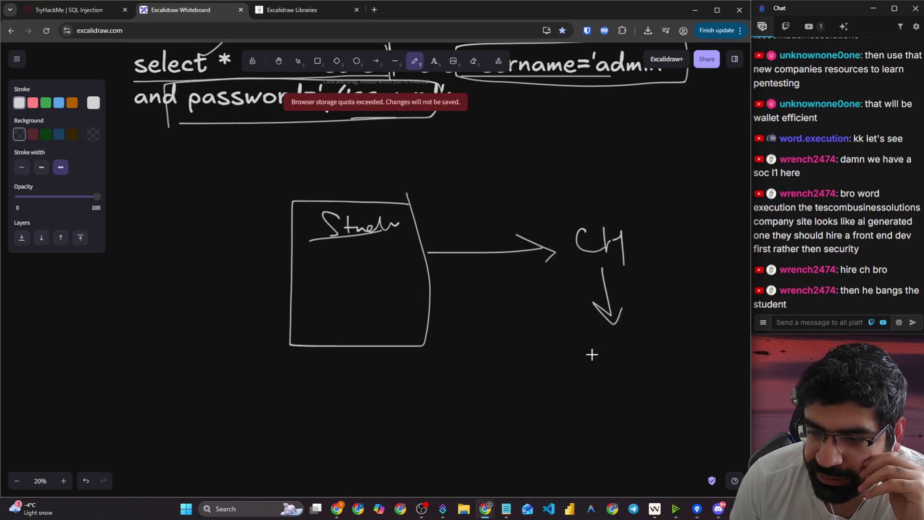
mouse_move(583, 344)
mouse_down()
mouse_move(587, 367)
mouse_move(666, 355)
mouse_up()
drag(549, 404, 751, 353)
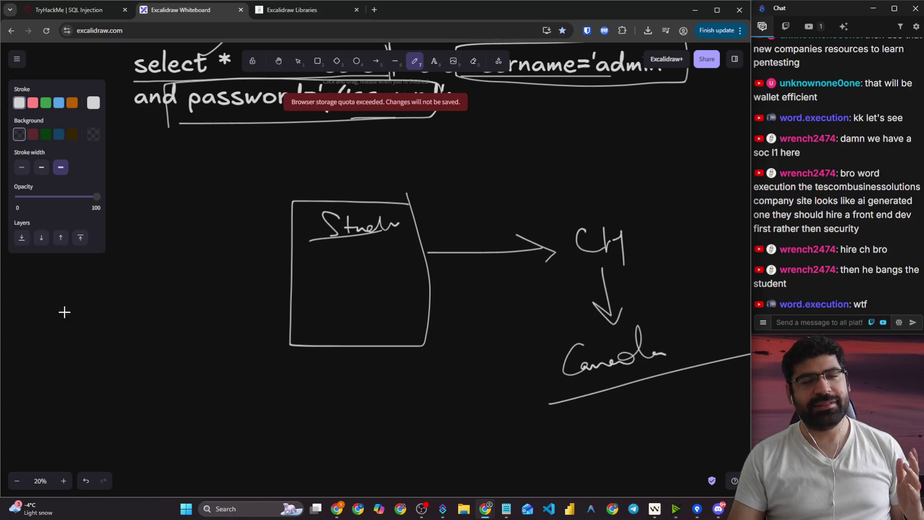
click(62, 13)
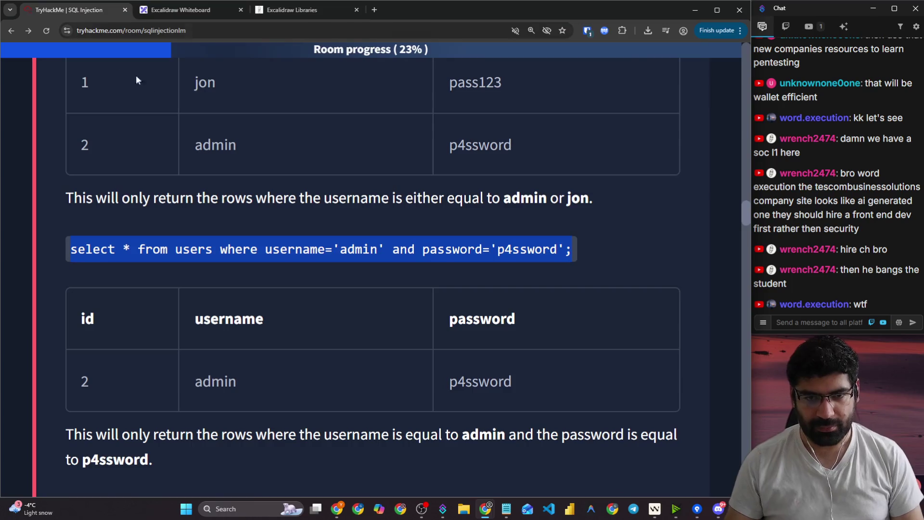
- Highlight the sentence explaining the admin-and-password query result
click(373, 366)
drag(129, 433, 659, 427)
scroll(110, 389, down, 4)
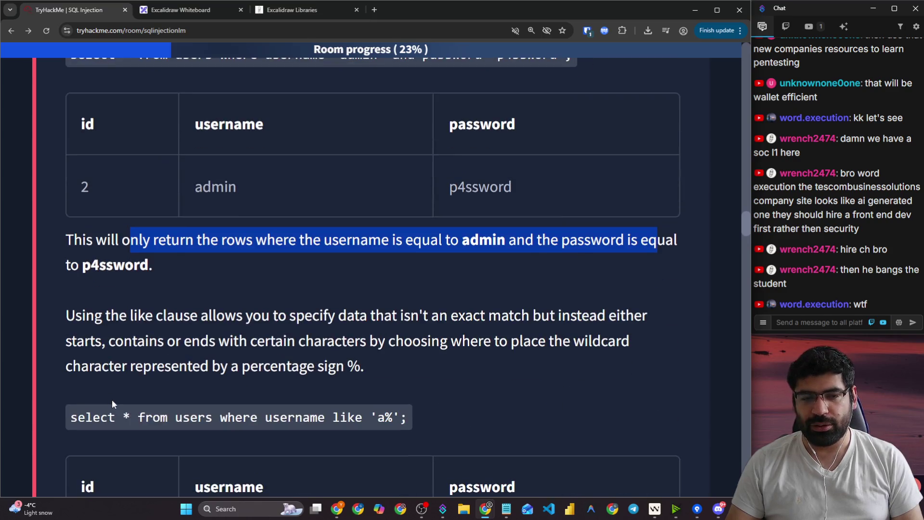
- Highlight the opening sentences of the LIKE clause paragraph, then clear the highlight
click(98, 262)
drag(139, 315, 142, 316)
drag(68, 322, 382, 320)
drag(439, 315, 633, 315)
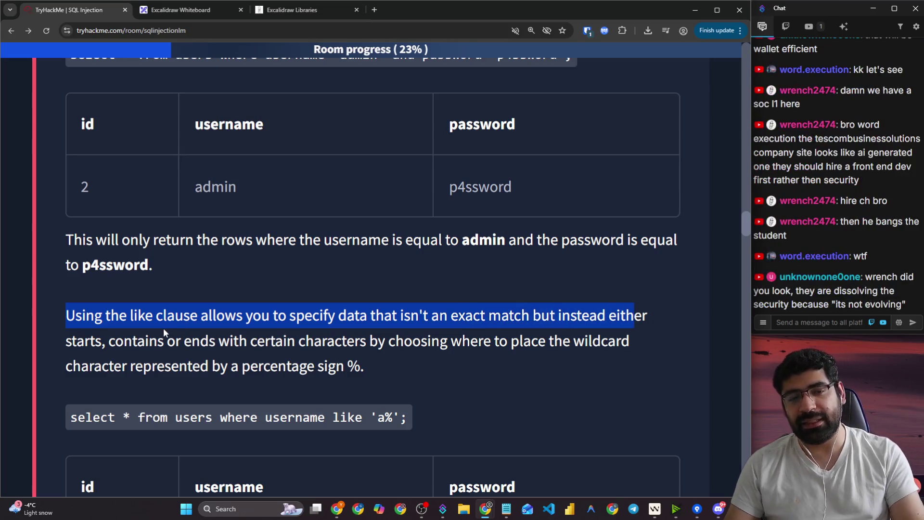
click(521, 321)
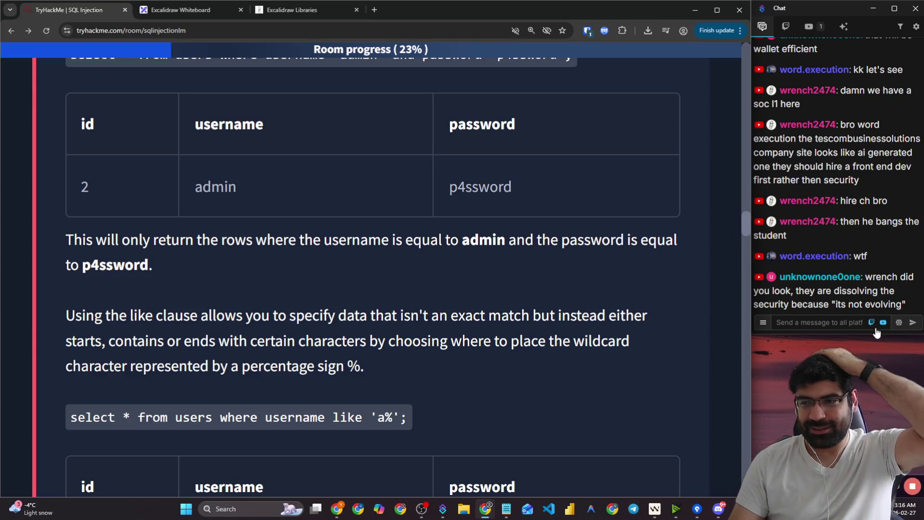
- Refocus the lesson page and select the full paragraph explaining LIKE and its % wildcard
click(831, 327)
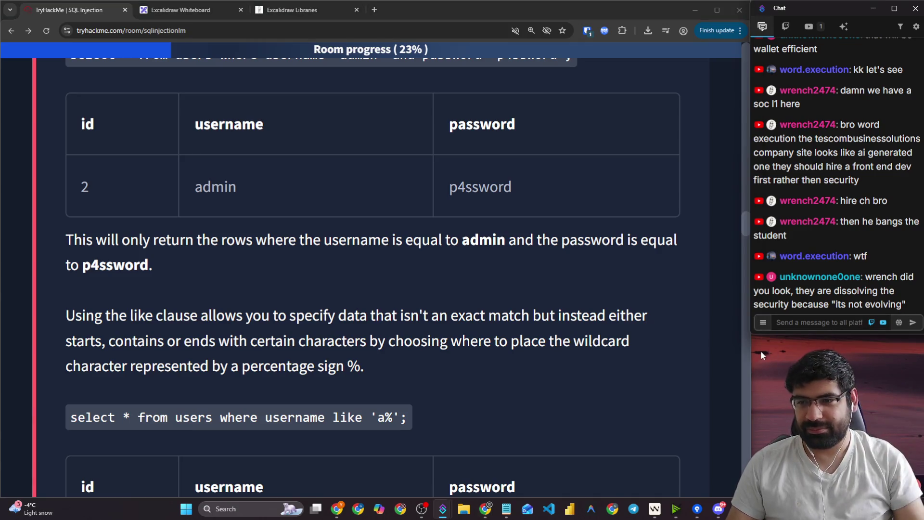
click(375, 373)
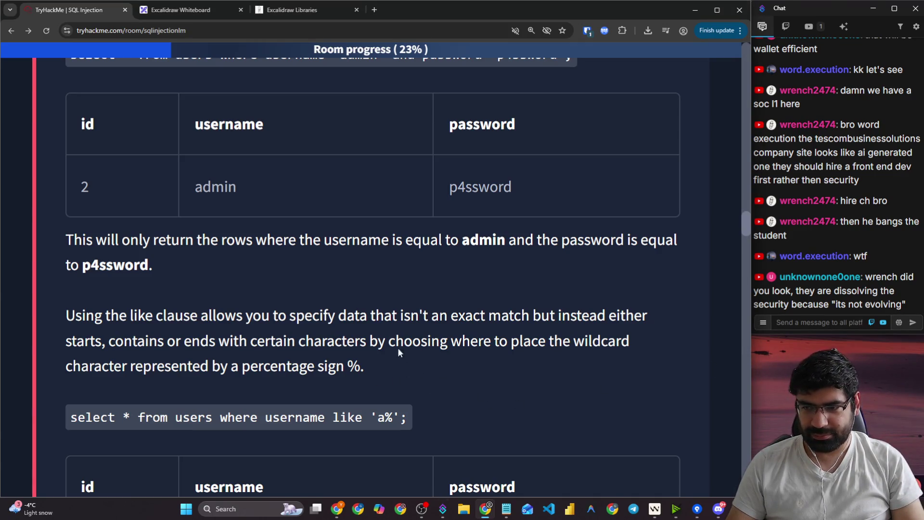
mouse_move(65, 315)
mouse_down()
mouse_move(329, 349)
mouse_move(365, 367)
mouse_up()
key(ctrl+shift+t)
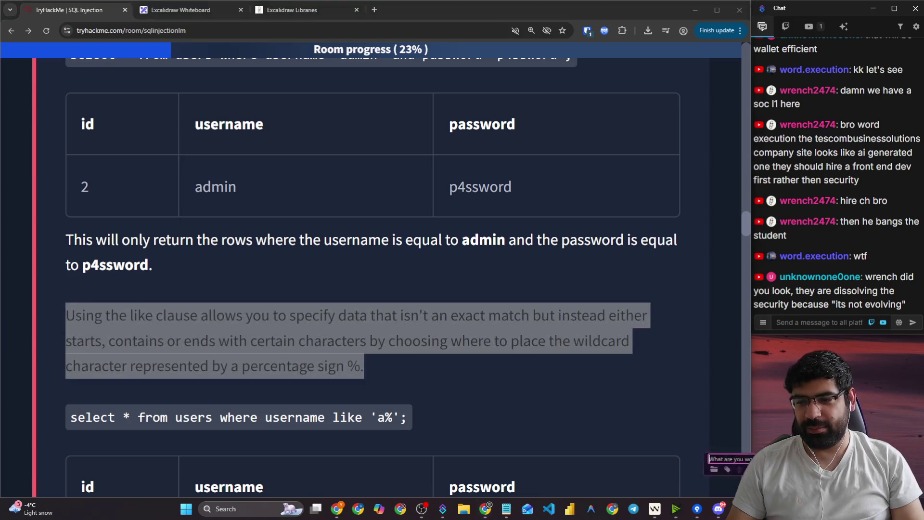
click(376, 277)
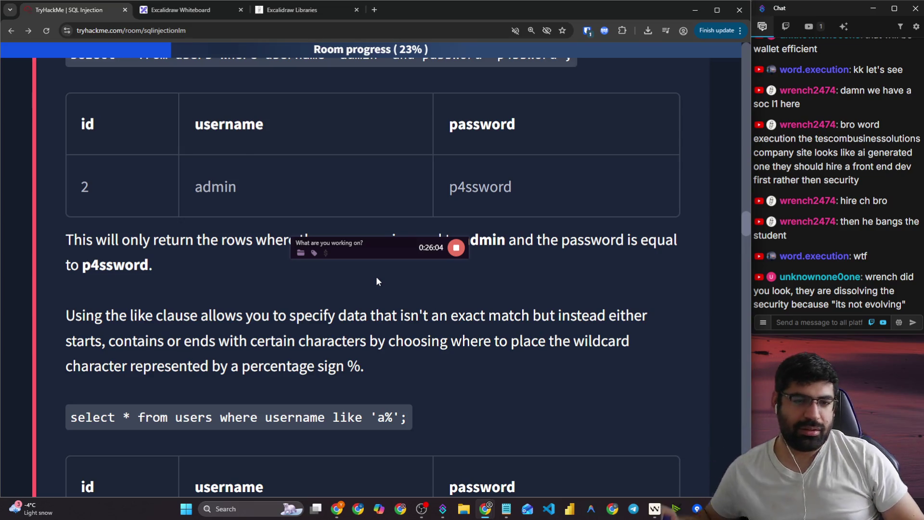
scroll(460, 308, down, 15)
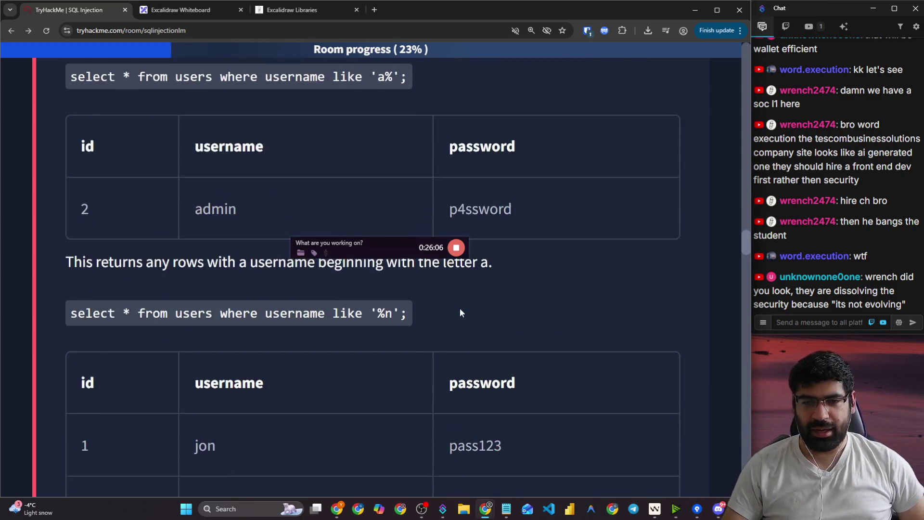
scroll(463, 324, down, 15)
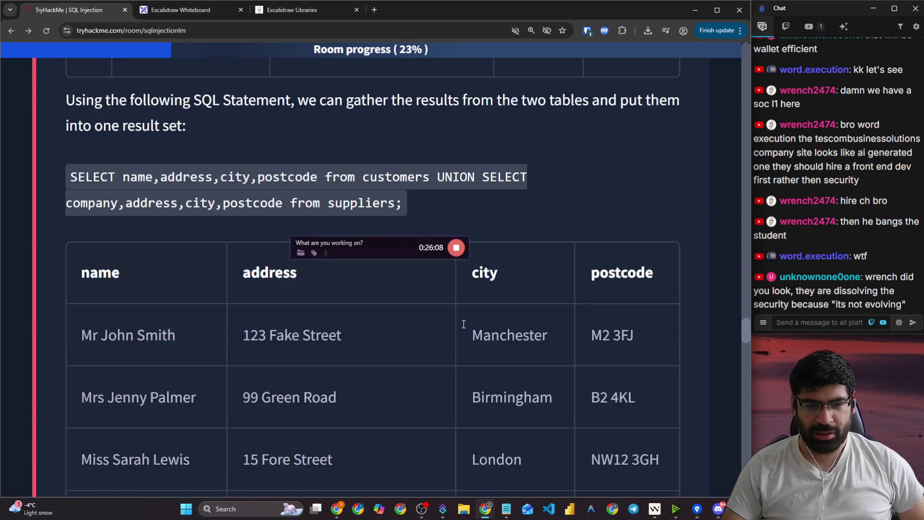
scroll(463, 329, down, 20)
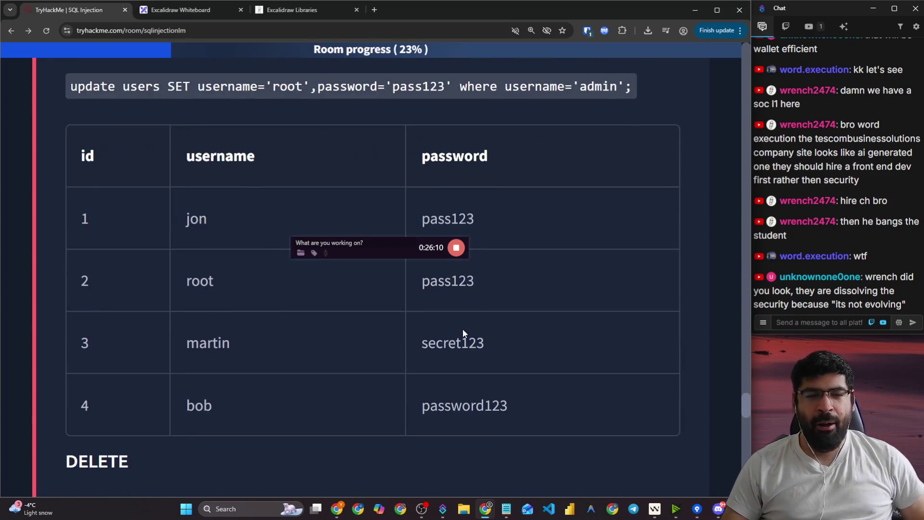
scroll(460, 333, down, 15)
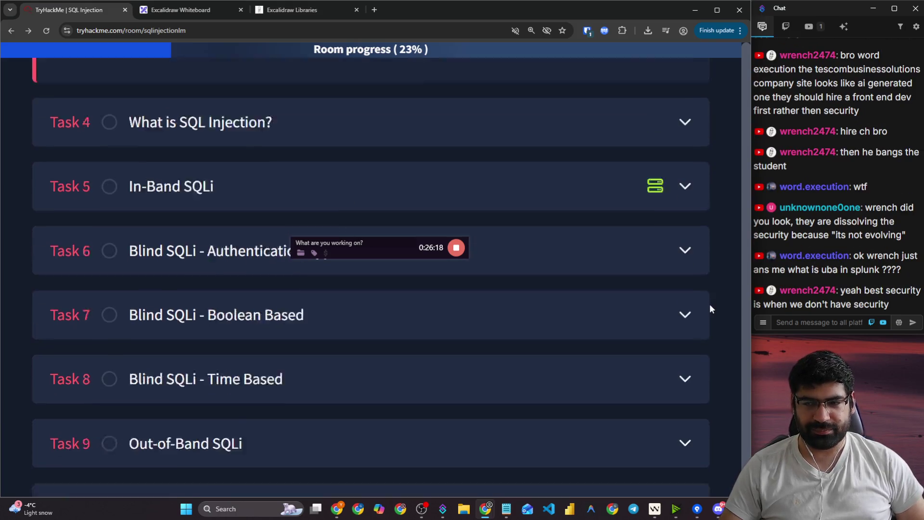
scroll(711, 312, up, 12)
scroll(711, 313, up, 15)
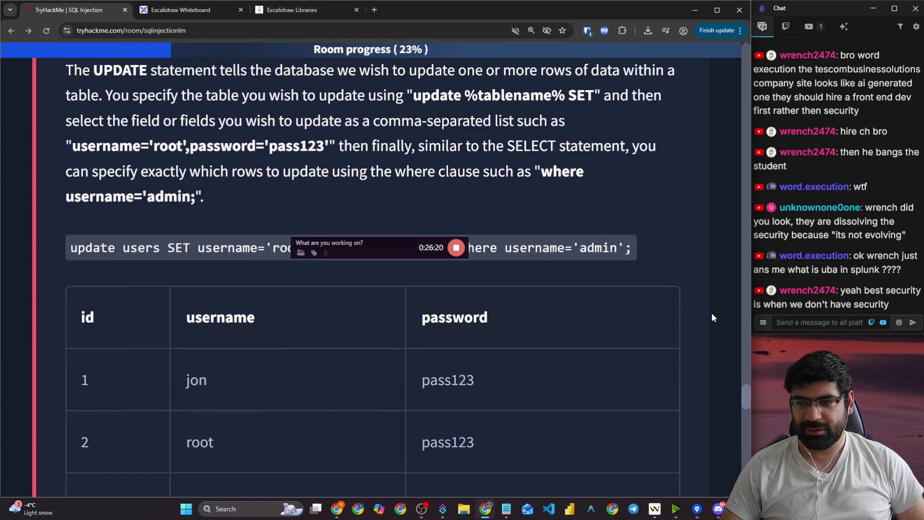
scroll(711, 313, up, 12)
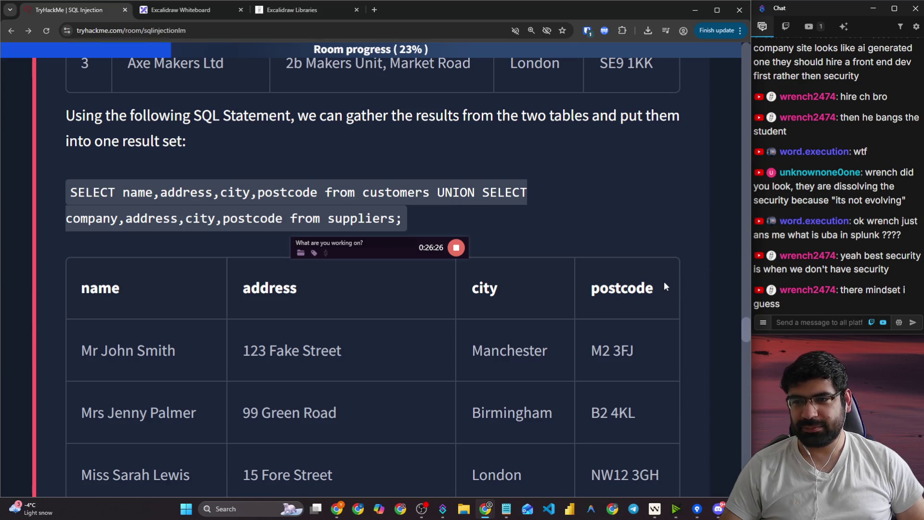
scroll(666, 289, up, 8)
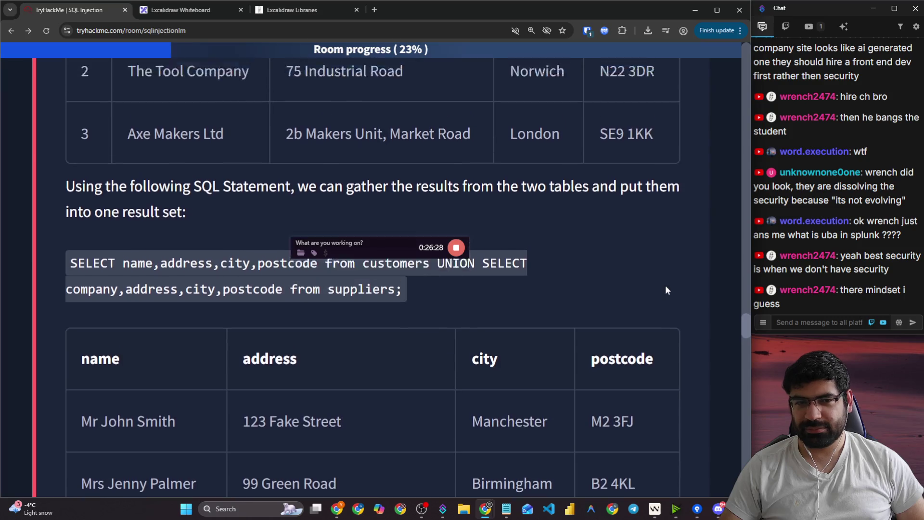
scroll(665, 291, up, 10)
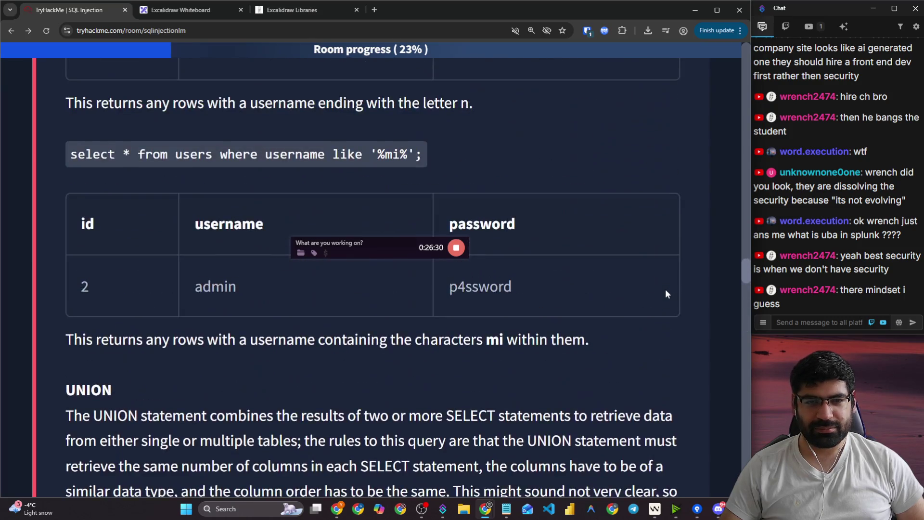
scroll(665, 289, down, 4)
scroll(665, 289, up, 6)
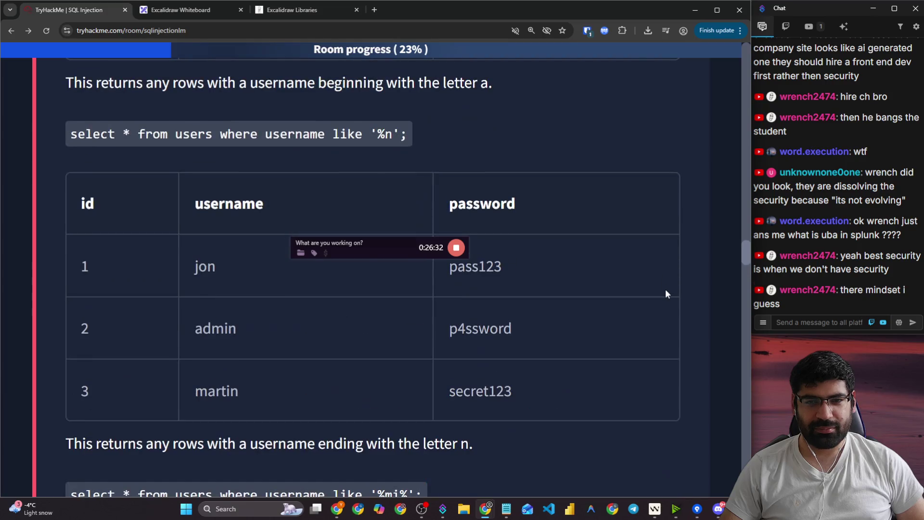
scroll(664, 289, up, 7)
scroll(664, 288, up, 7)
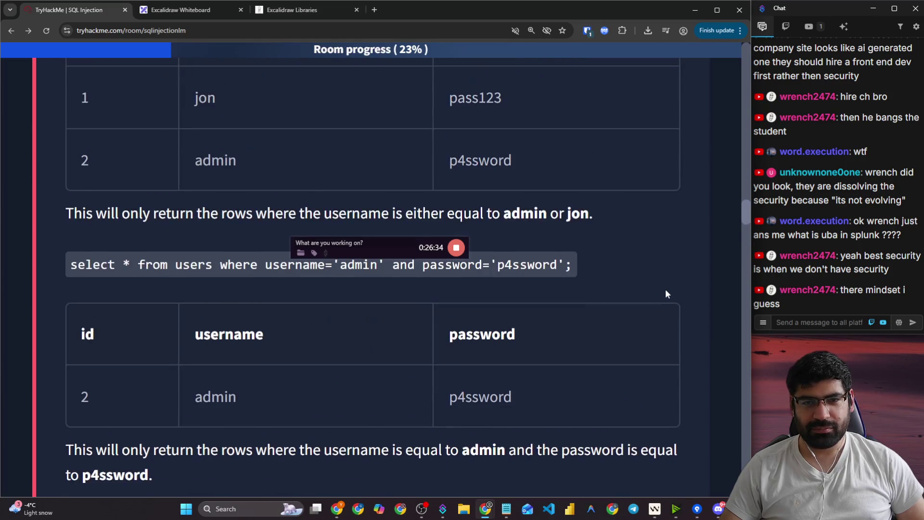
scroll(665, 289, down, 3)
scroll(665, 291, down, 1)
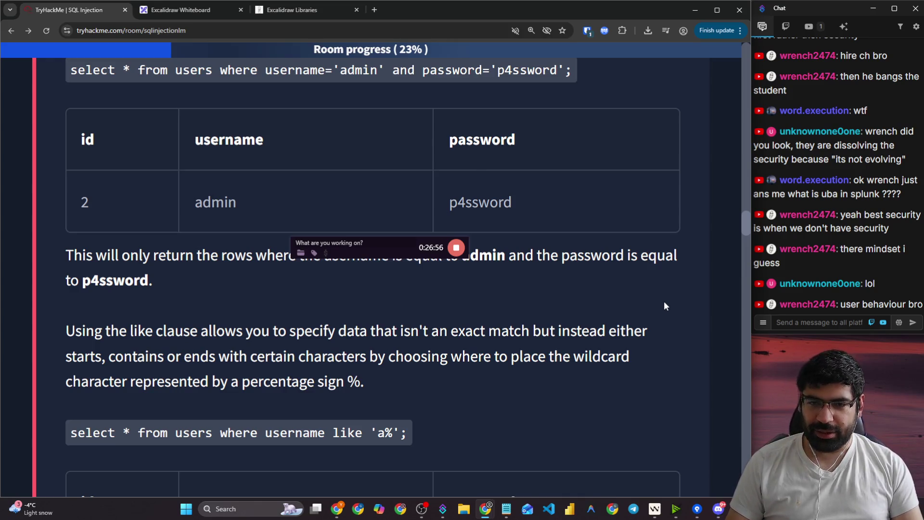
- Bring the TryHackMe lesson back into view at the username='admin' or username='jon' query and its two-row result
drag(377, 253, 909, 466)
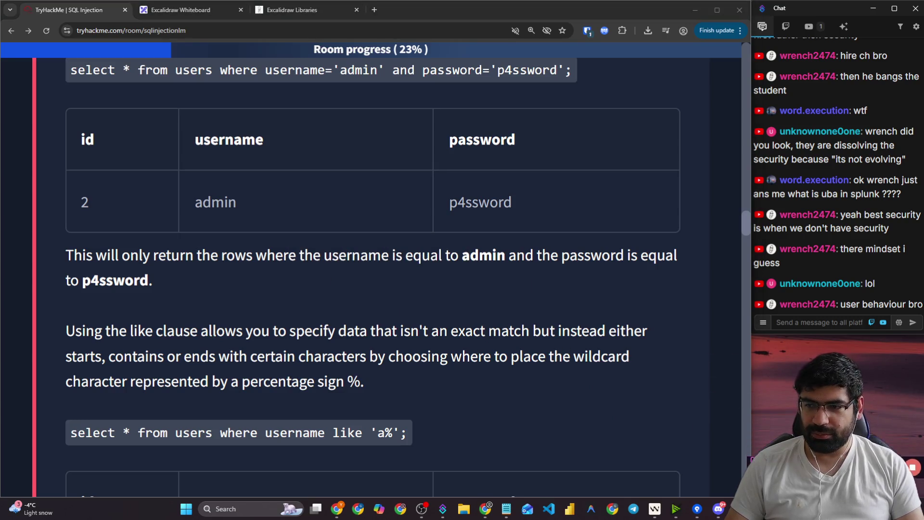
click(472, 382)
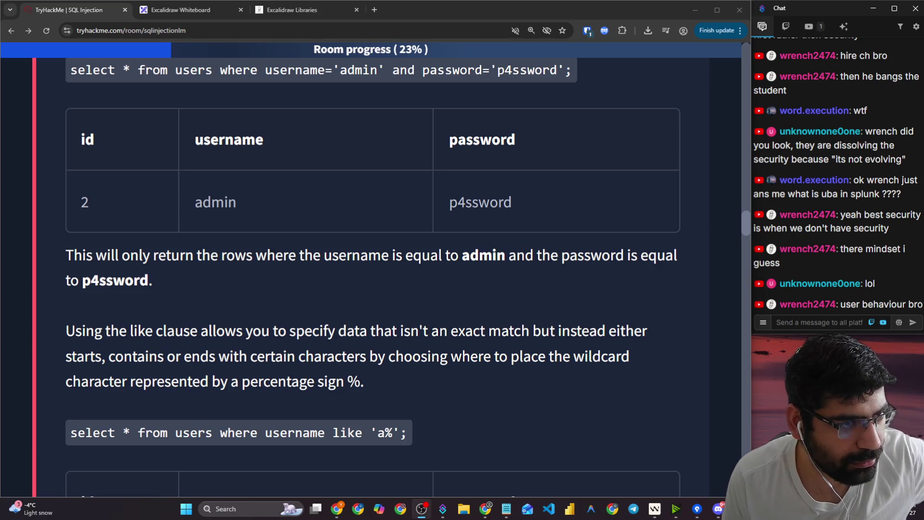
click(333, 333)
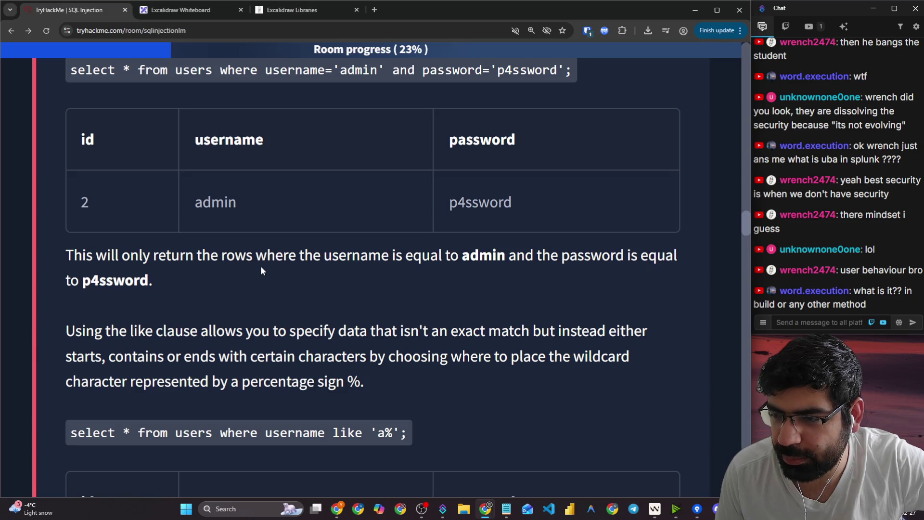
scroll(206, 324, up, 3)
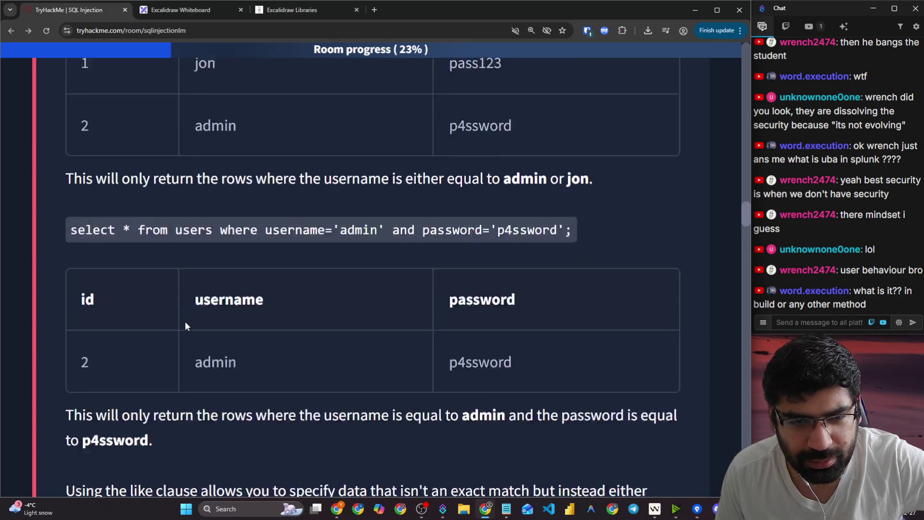
scroll(185, 325, up, 5)
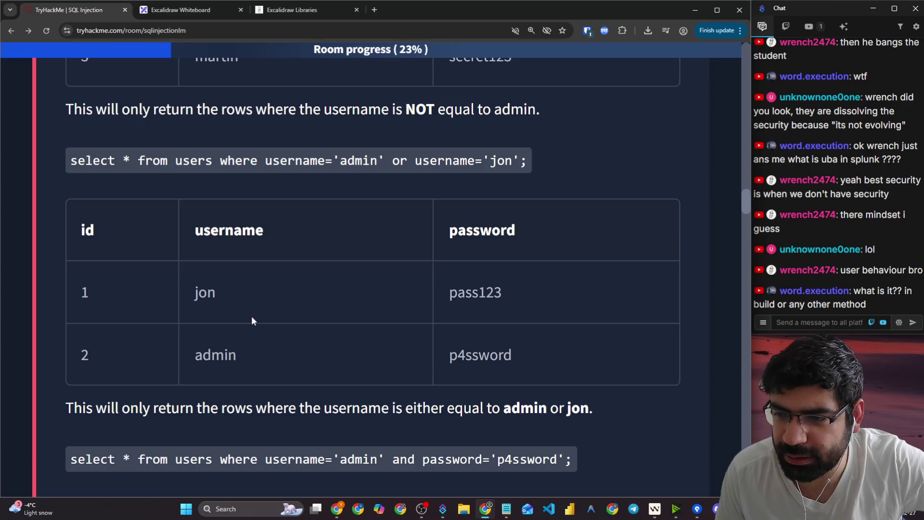
scroll(272, 319, down, 9)
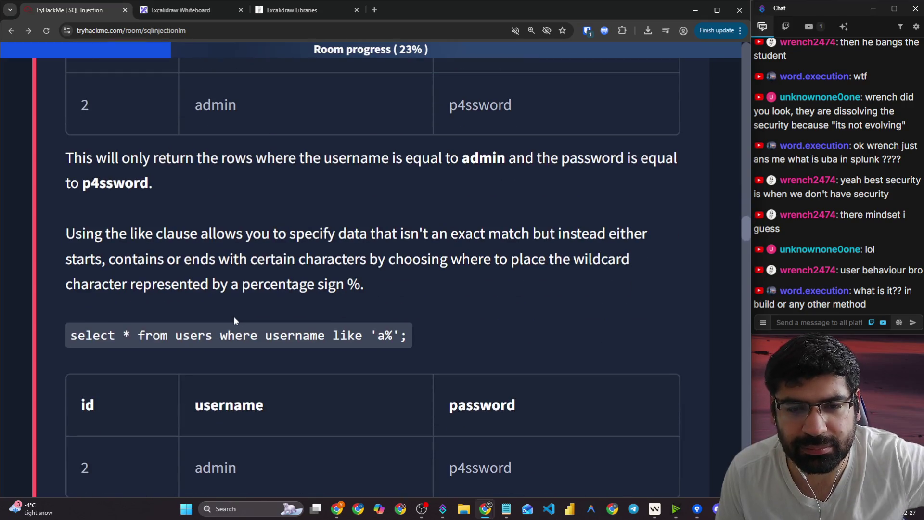
scroll(227, 298, down, 1)
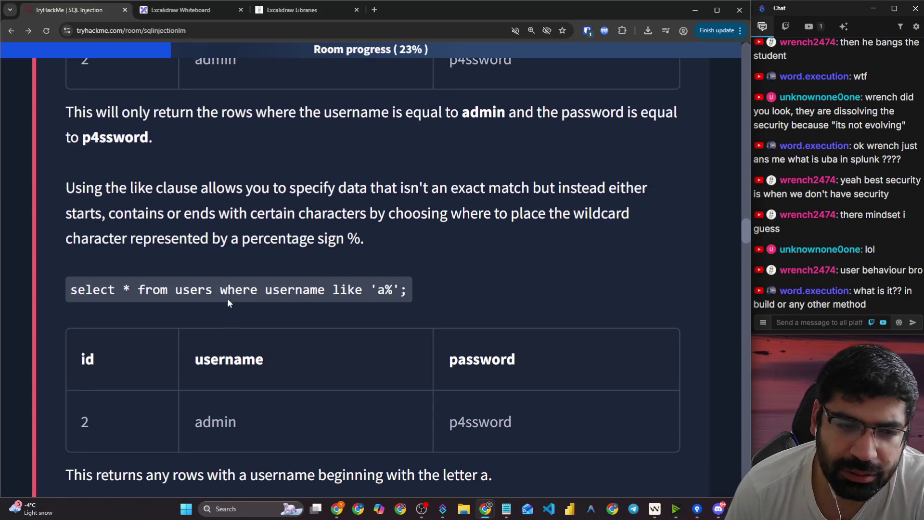
scroll(227, 299, up, 19)
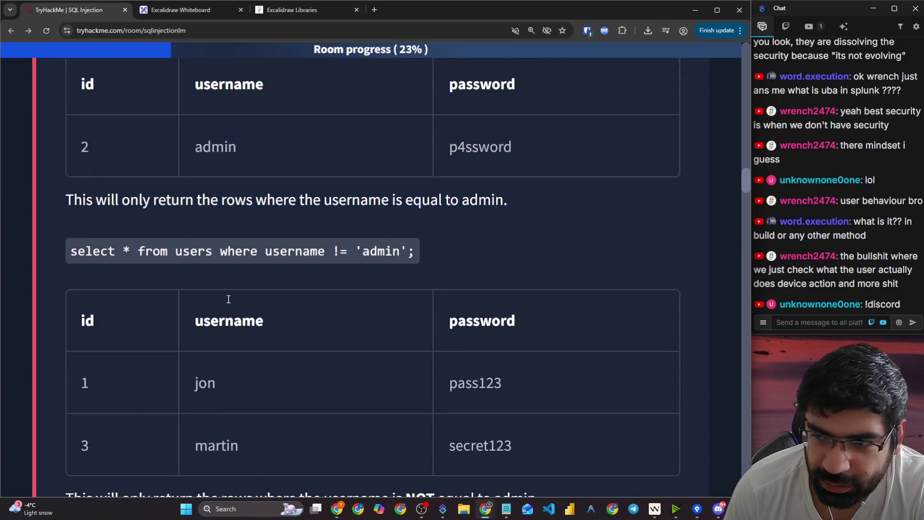
scroll(228, 300, down, 7)
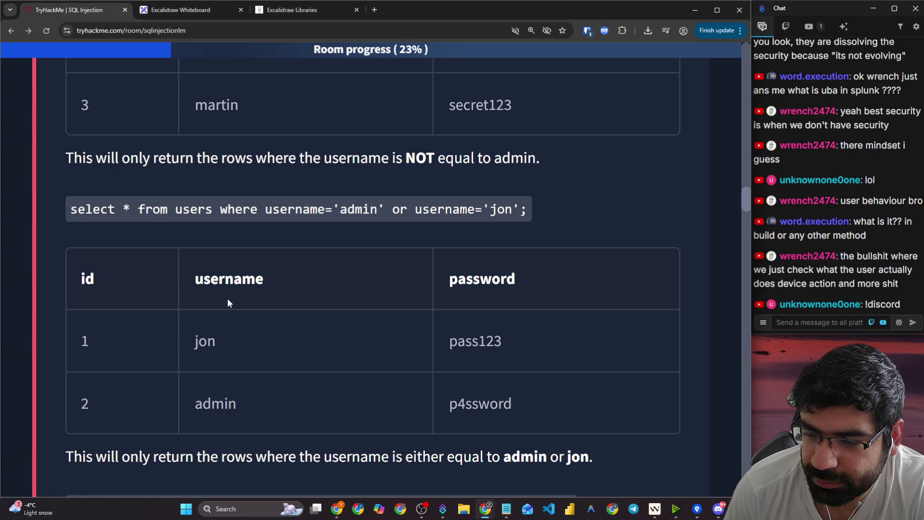
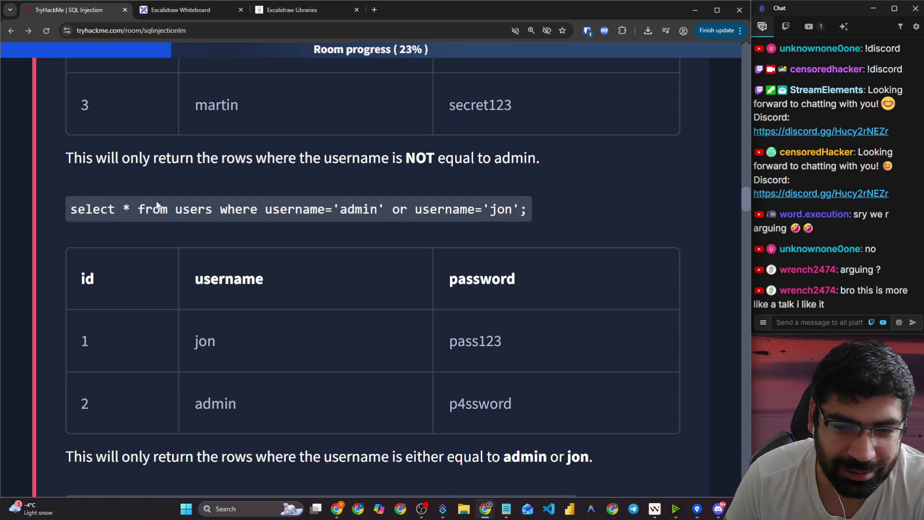
- Scroll to the LIKE clause wildcard examples, then bring up the Excalidraw whiteboard
scroll(158, 204, down, 10)
scroll(321, 234, down, 4)
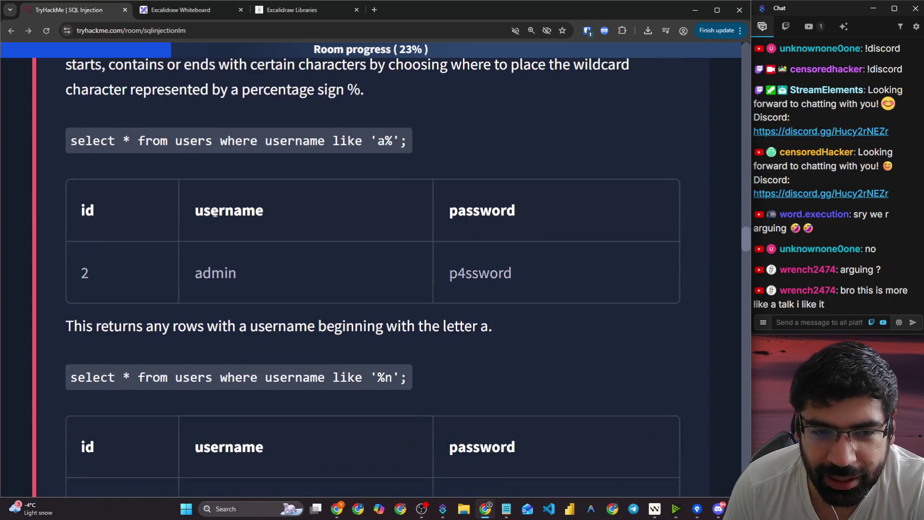
scroll(212, 212, up, 2)
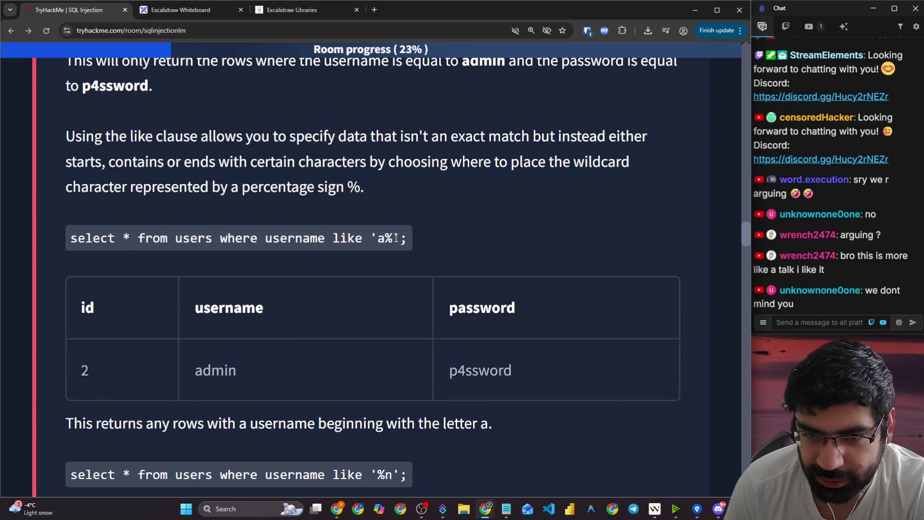
click(190, 10)
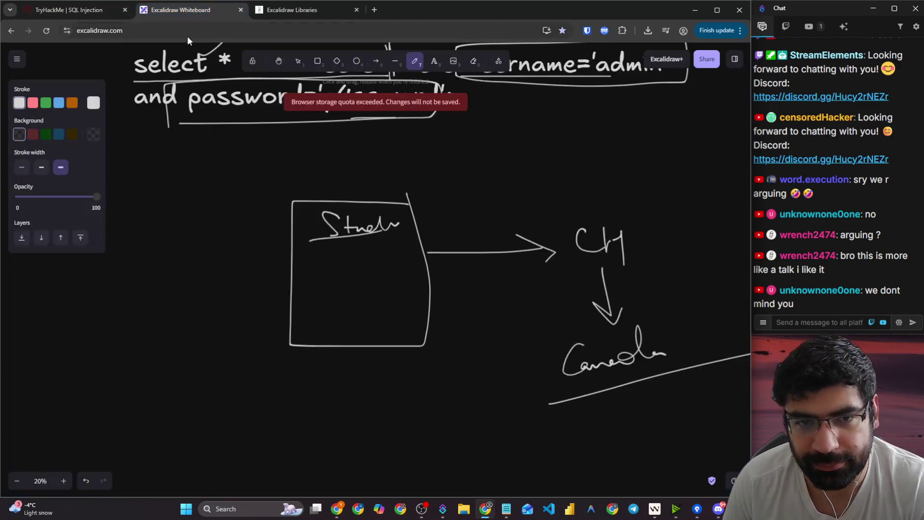
- Pen a line inside the Student box, a handwritten label arrowed into it, and a down arrow to "A?"
scroll(367, 154, down, 2)
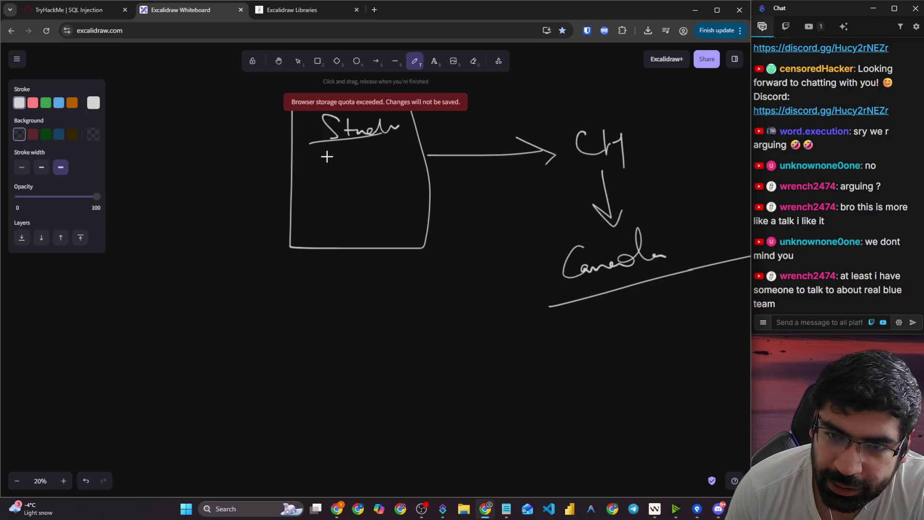
drag(326, 157, 371, 157)
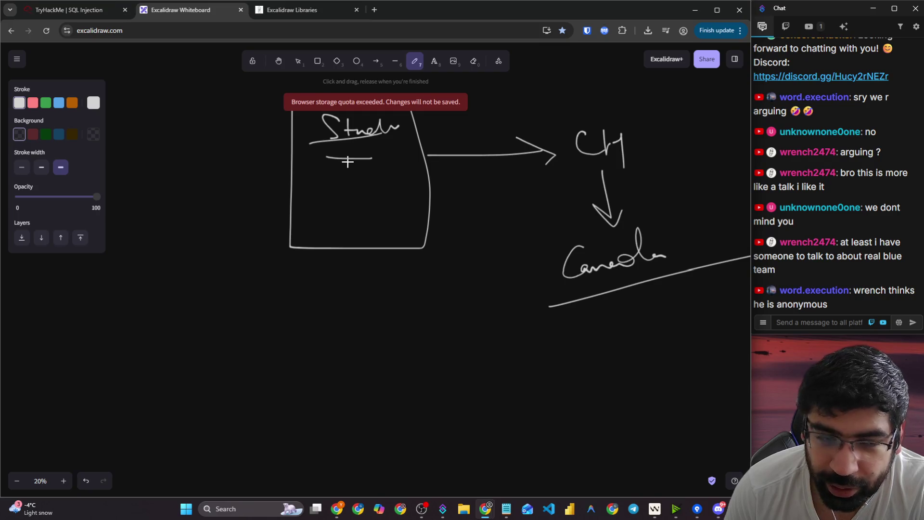
mouse_move(159, 144)
mouse_down()
mouse_move(161, 103)
mouse_move(146, 131)
mouse_up()
mouse_move(167, 138)
mouse_down()
mouse_move(179, 118)
mouse_move(219, 116)
mouse_move(229, 96)
mouse_move(238, 124)
mouse_move(270, 164)
mouse_up()
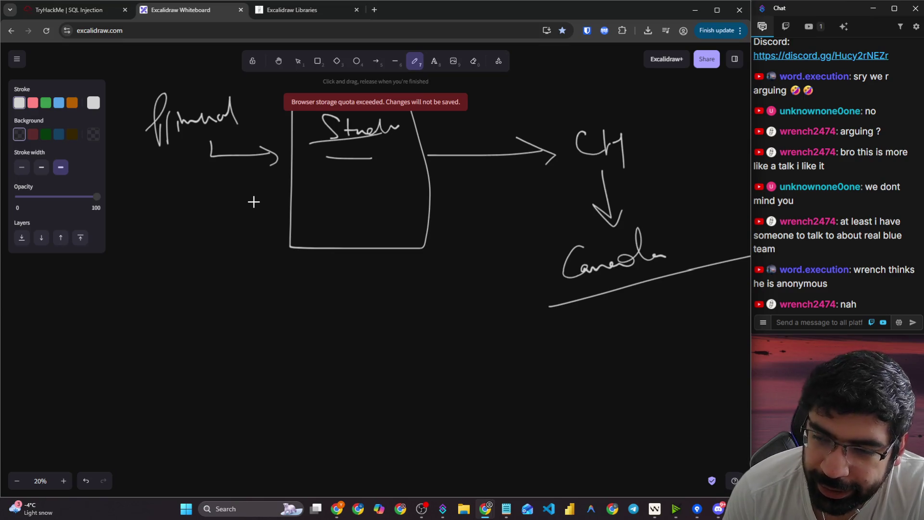
mouse_move(326, 242)
mouse_down()
mouse_move(323, 268)
mouse_move(335, 263)
mouse_up()
mouse_move(310, 328)
mouse_down()
mouse_move(326, 327)
mouse_move(328, 313)
mouse_move(338, 356)
mouse_up()
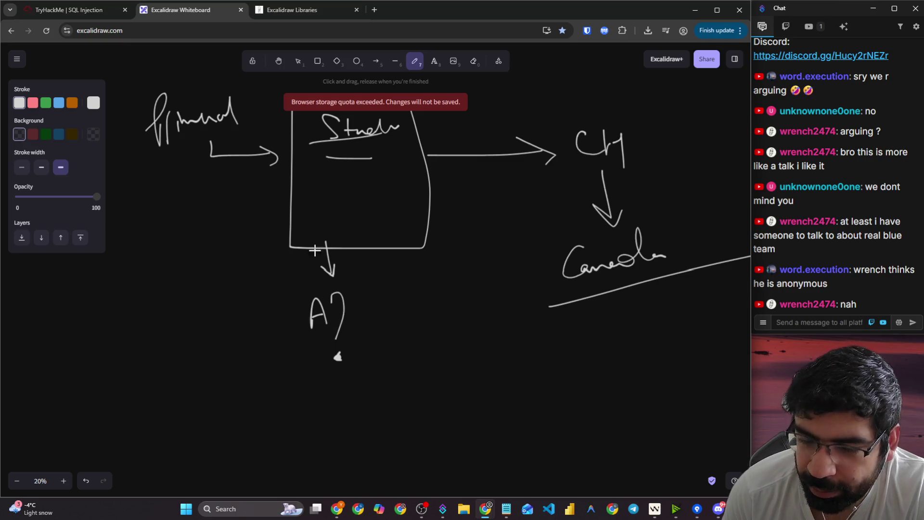
click(95, 9)
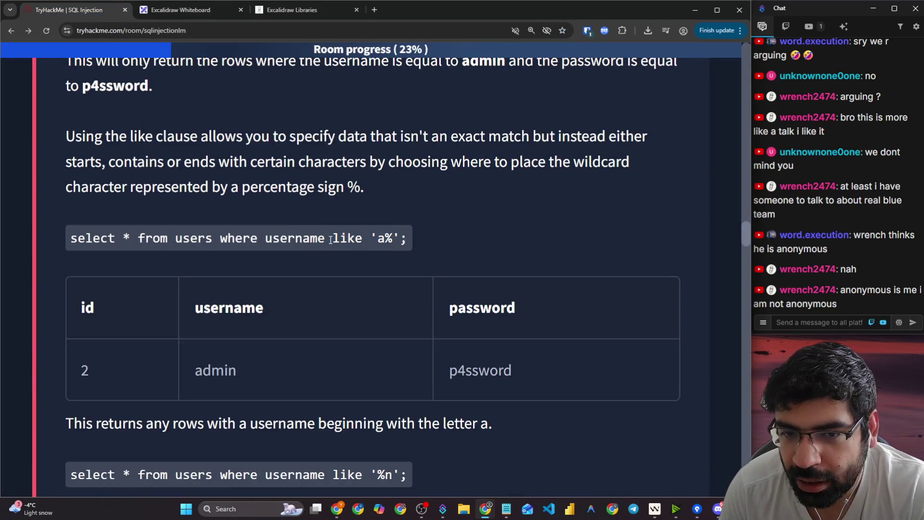
- Highlight the 'a%' example query and the percentage-sign wildcard wording
drag(391, 239, 397, 239)
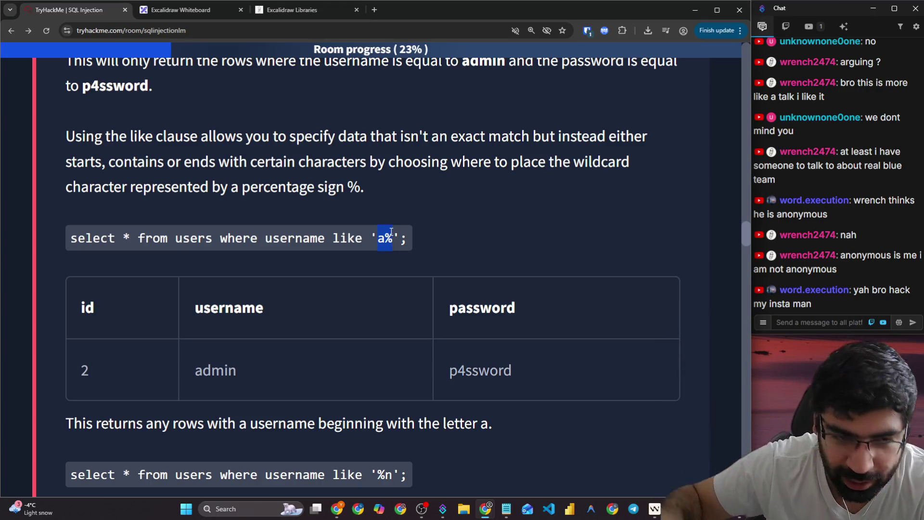
drag(82, 243, 412, 253)
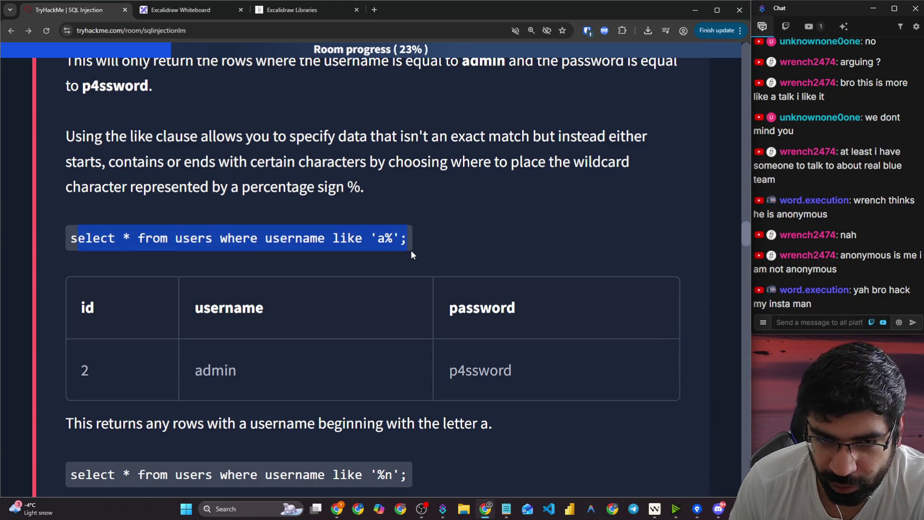
click(387, 240)
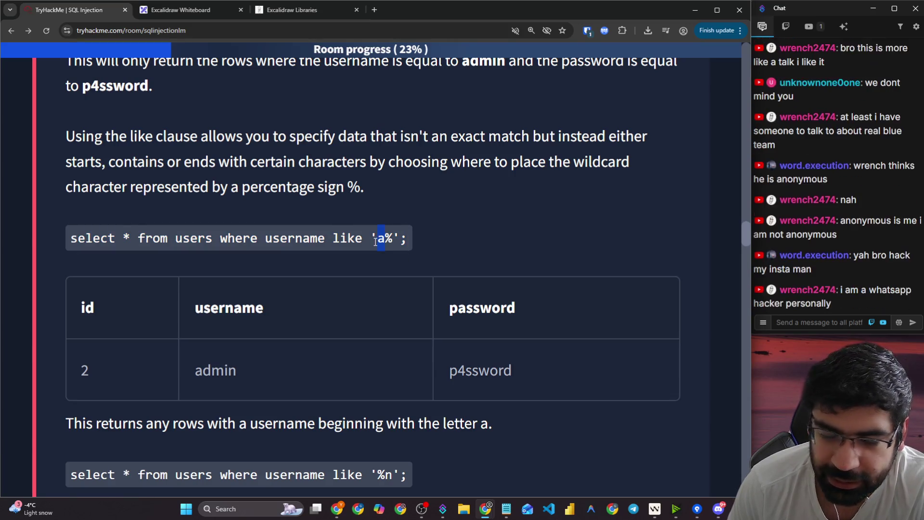
scroll(377, 248, down, 5)
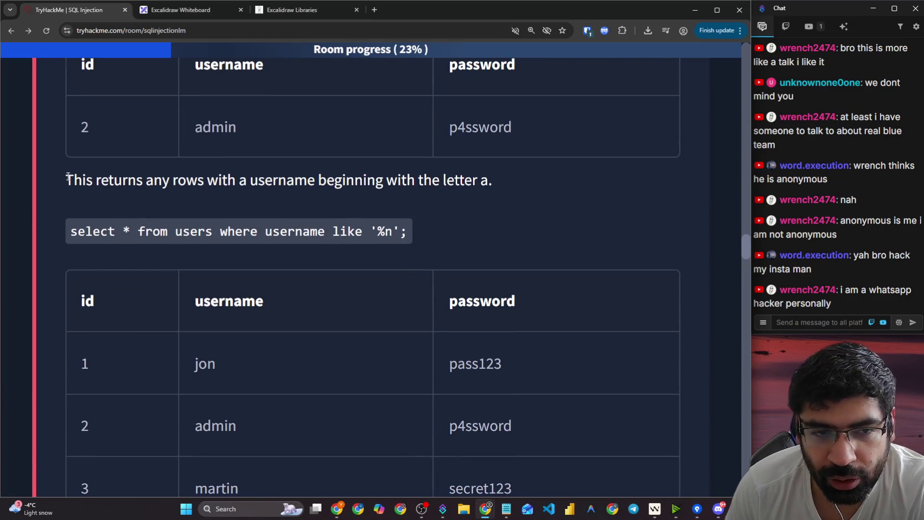
drag(68, 179, 319, 181)
scroll(176, 190, up, 6)
click(137, 240)
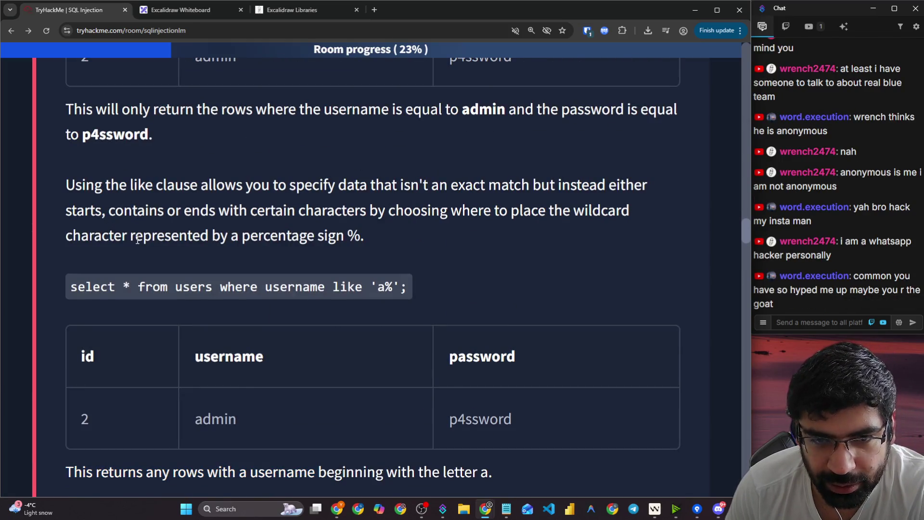
drag(137, 239, 292, 239)
drag(328, 238, 336, 238)
- Highlight admin and the sentence about usernames beginning with a, then the '%n' condition
scroll(269, 309, down, 3)
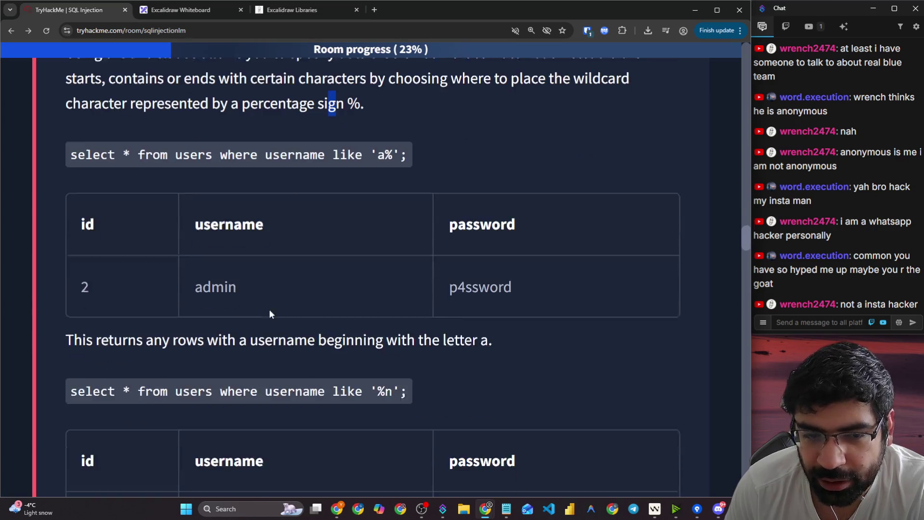
drag(192, 273, 238, 273)
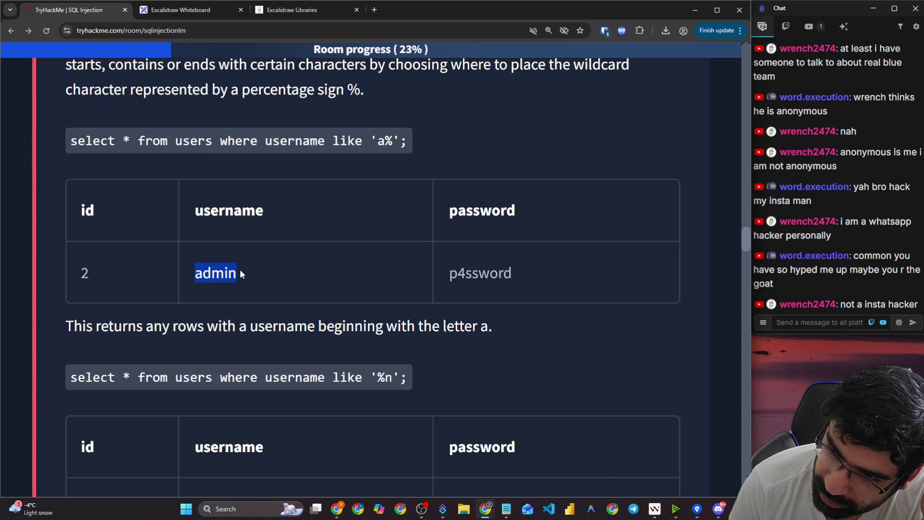
click(350, 277)
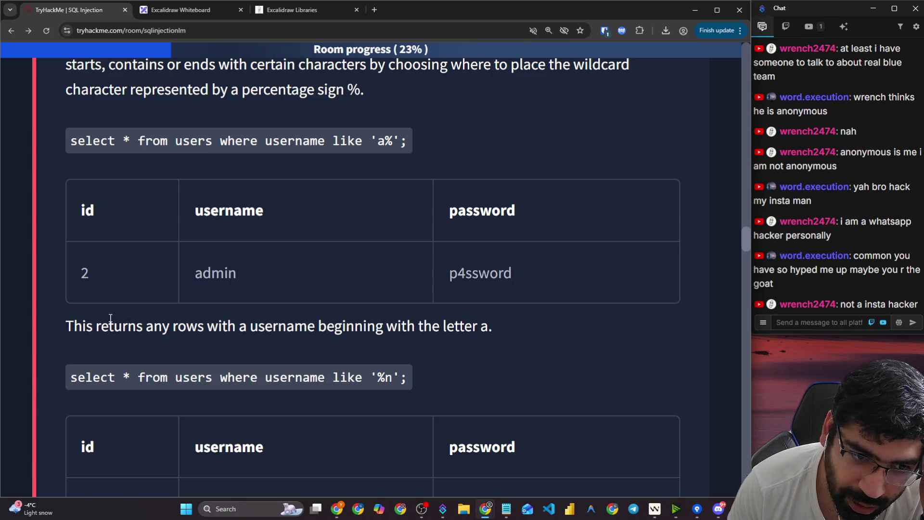
drag(66, 325, 479, 326)
scroll(343, 339, down, 3)
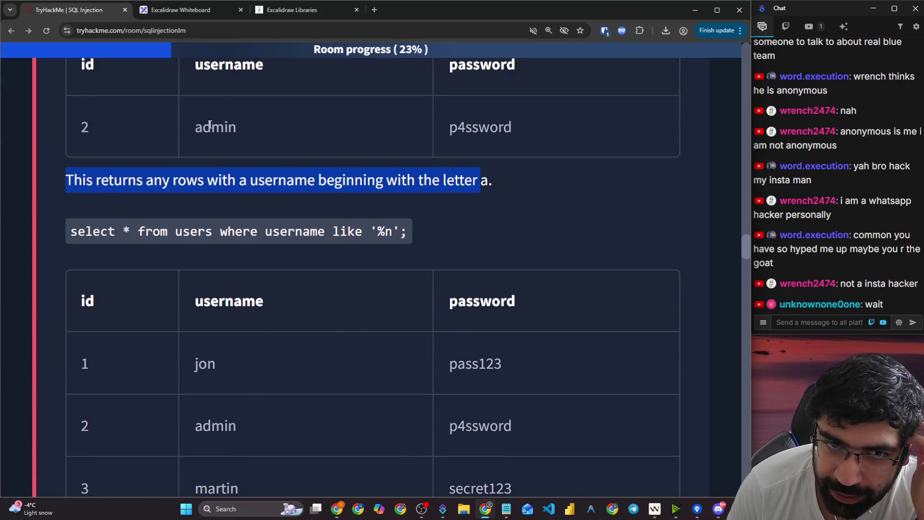
drag(204, 126, 258, 127)
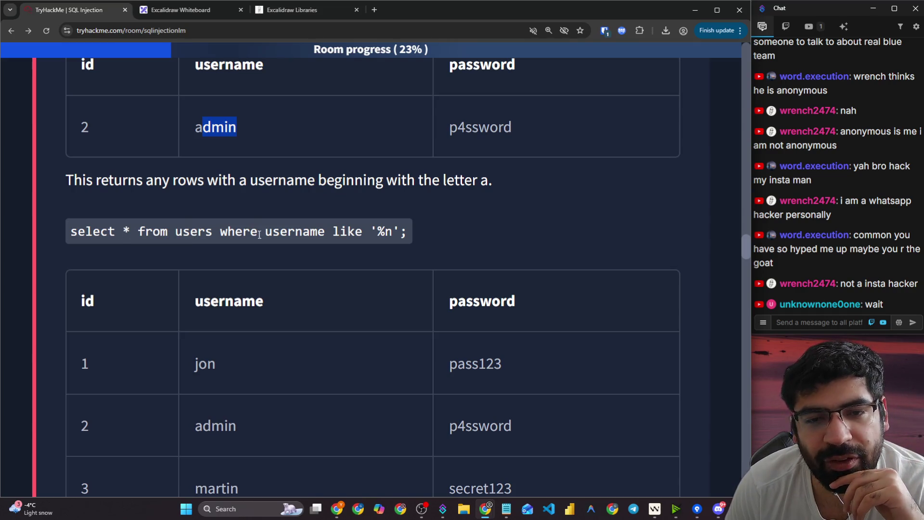
drag(280, 233, 319, 233)
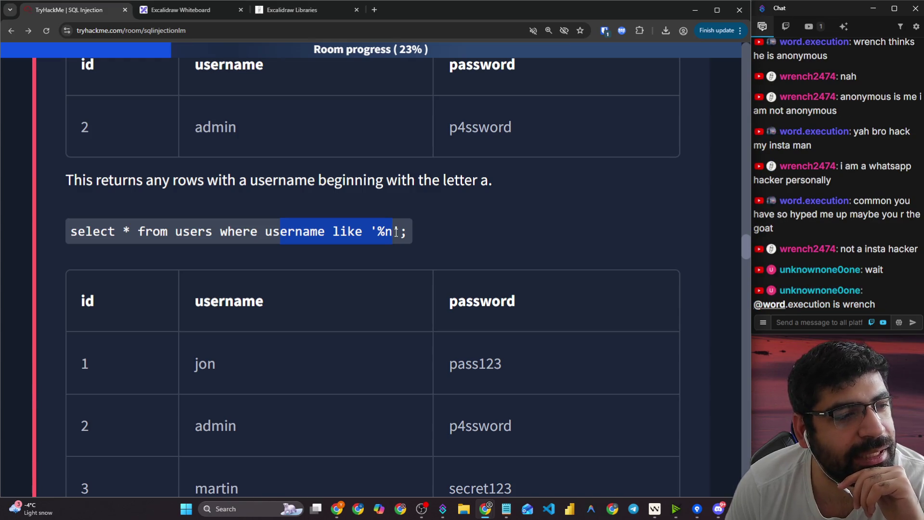
click(389, 235)
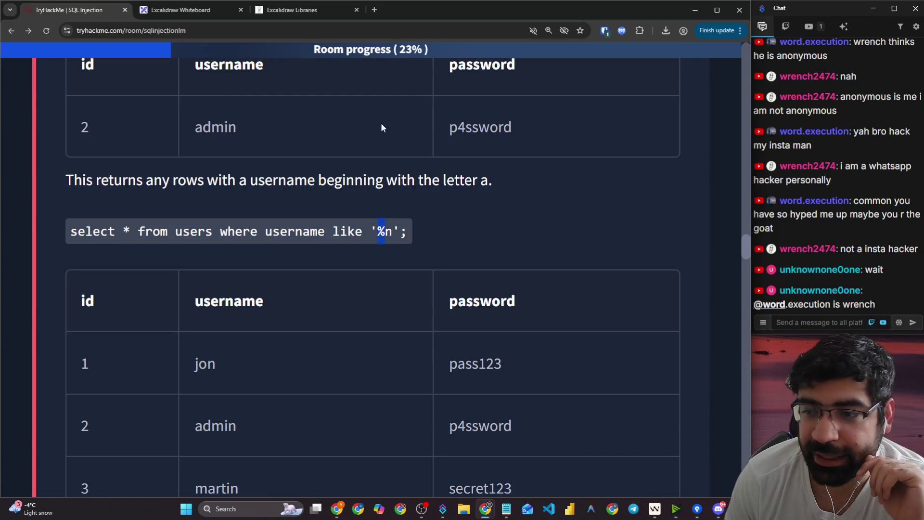
click(178, 9)
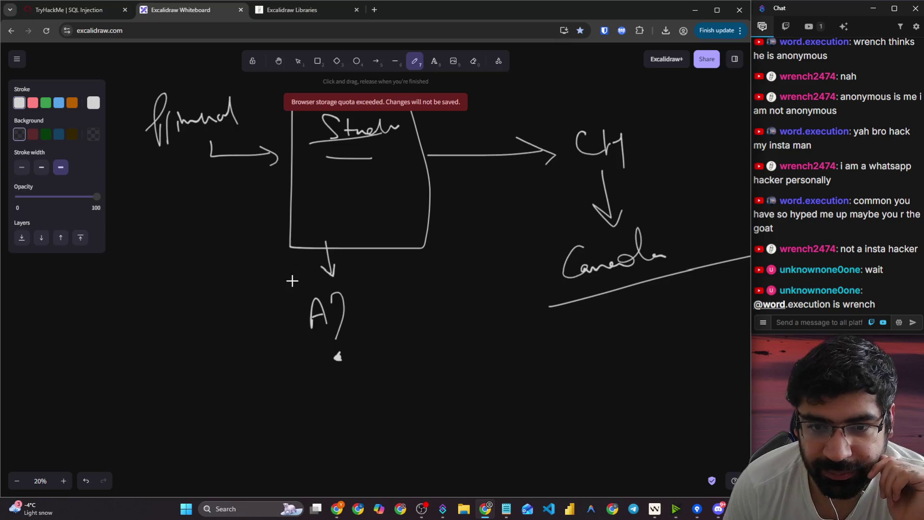
- Draw a second down arrow from the Student box to a line and "n?" beside "A?"
scroll(294, 282, down, 5)
scroll(295, 281, up, 5)
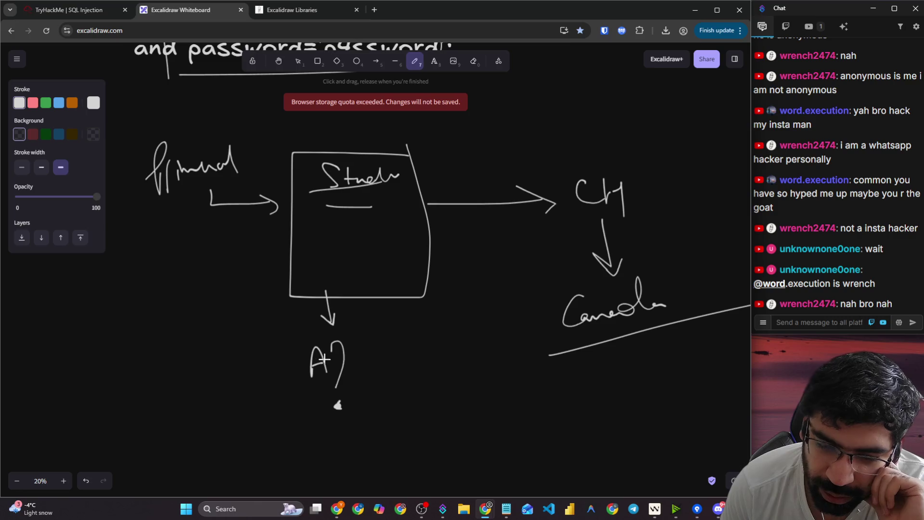
mouse_move(389, 299)
mouse_down()
mouse_move(392, 327)
mouse_move(400, 316)
mouse_up()
drag(370, 384, 448, 373)
drag(457, 336, 482, 403)
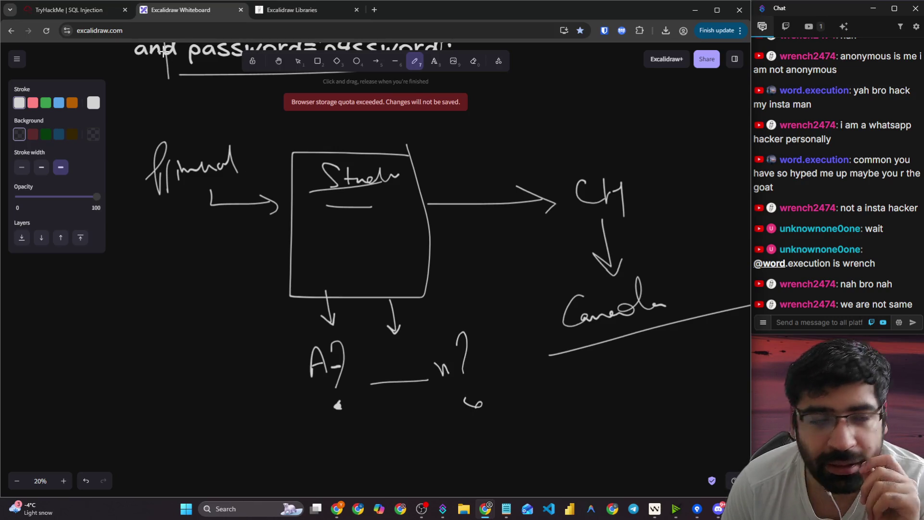
click(79, 13)
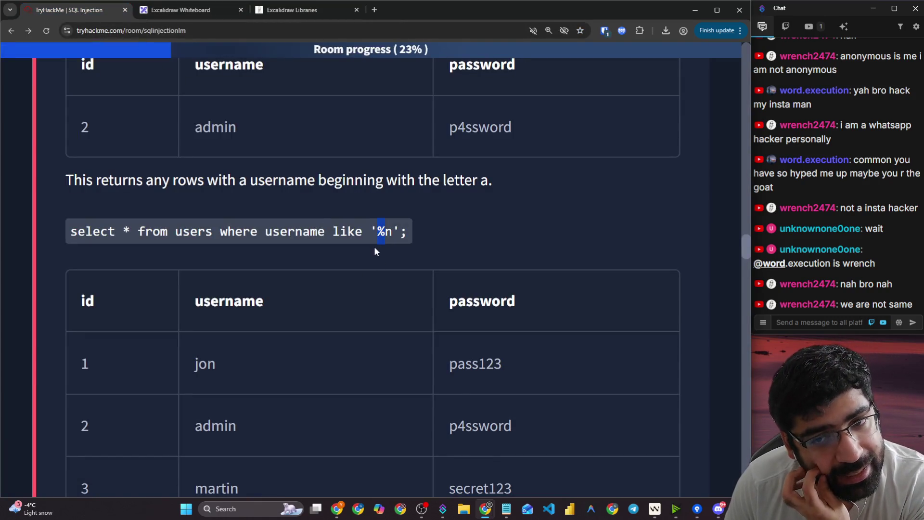
- Highlight the sentence about usernames ending with n and result names such as martin
click(373, 231)
scroll(232, 279, down, 3)
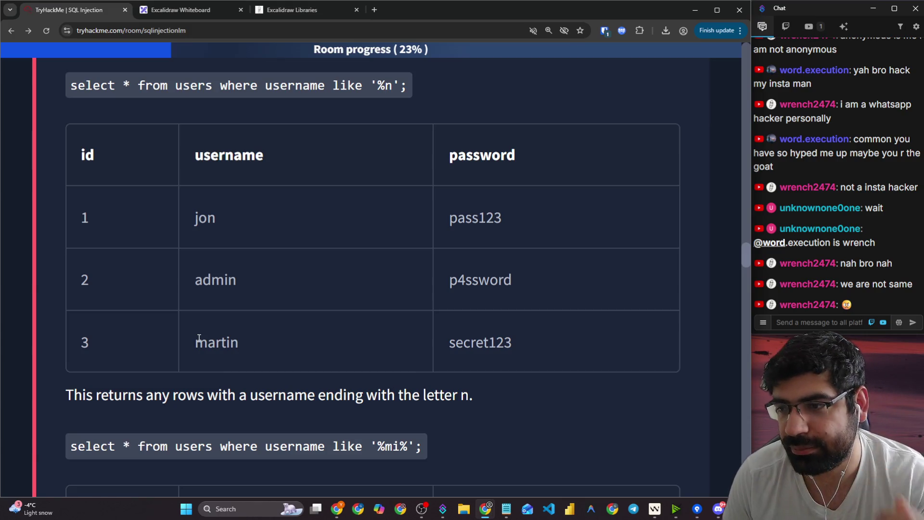
scroll(200, 335, down, 3)
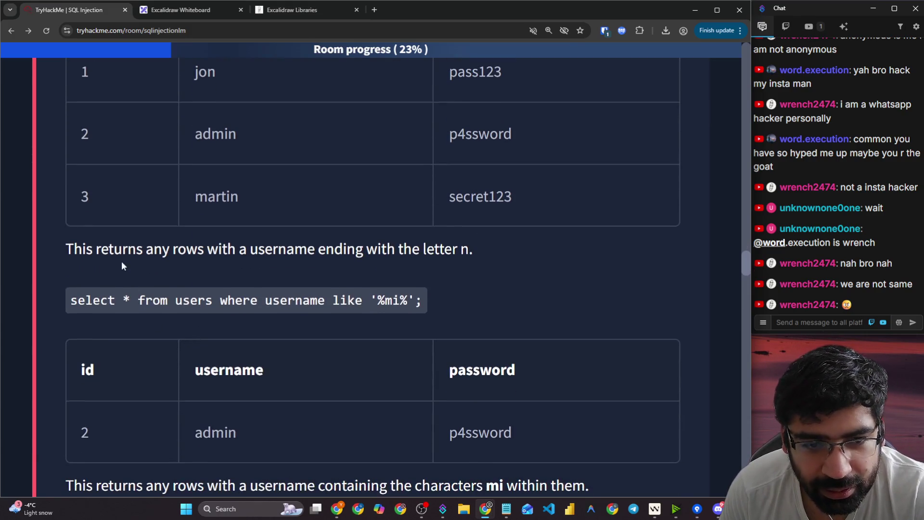
drag(86, 242, 471, 248)
double_click(229, 194)
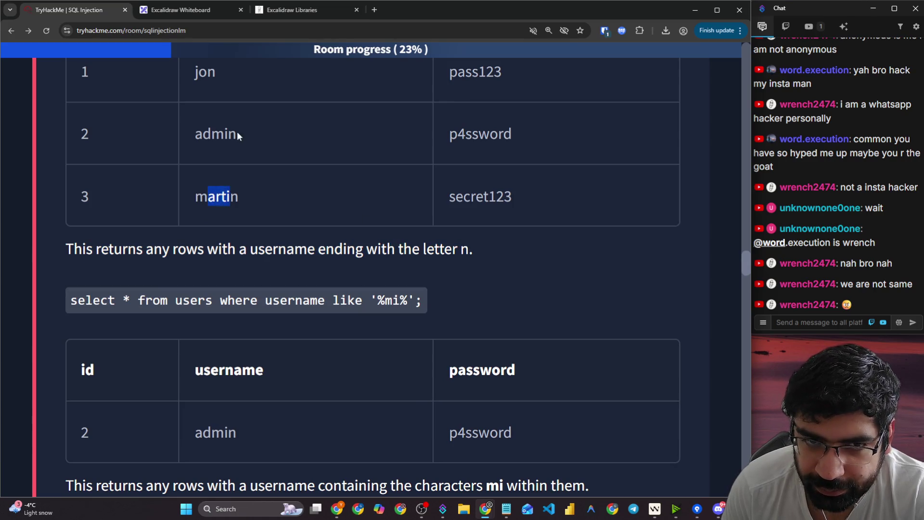
double_click(206, 72)
scroll(246, 312, down, 3)
scroll(246, 314, up, 1)
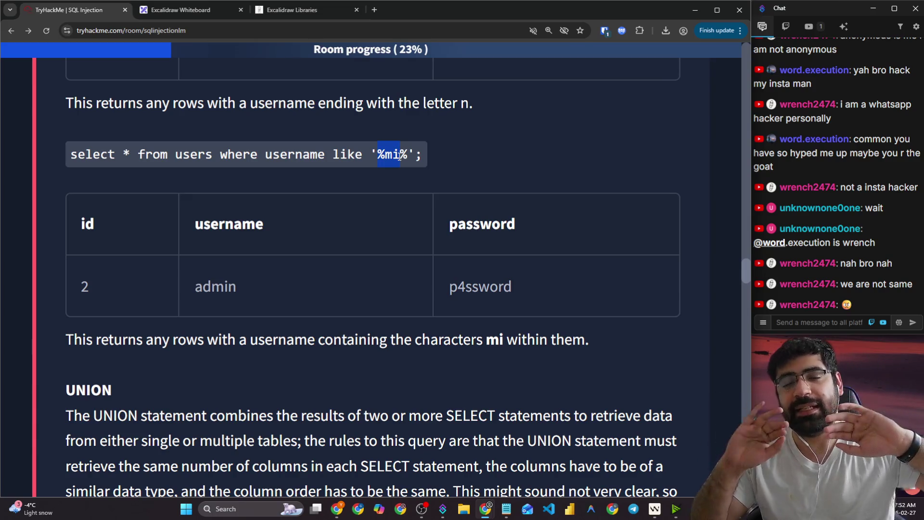
click(203, 8)
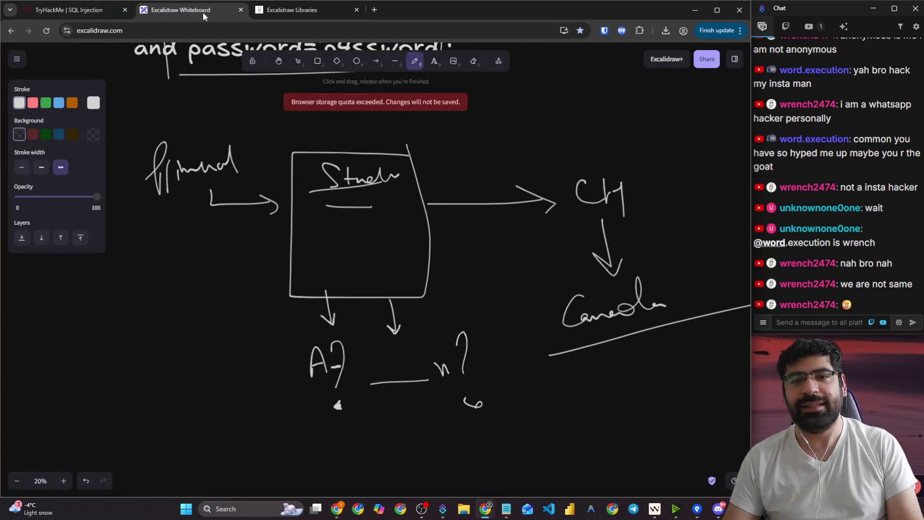
- Handwrite the pattern _mi_ on the empty canvas
scroll(242, 117, down, 10)
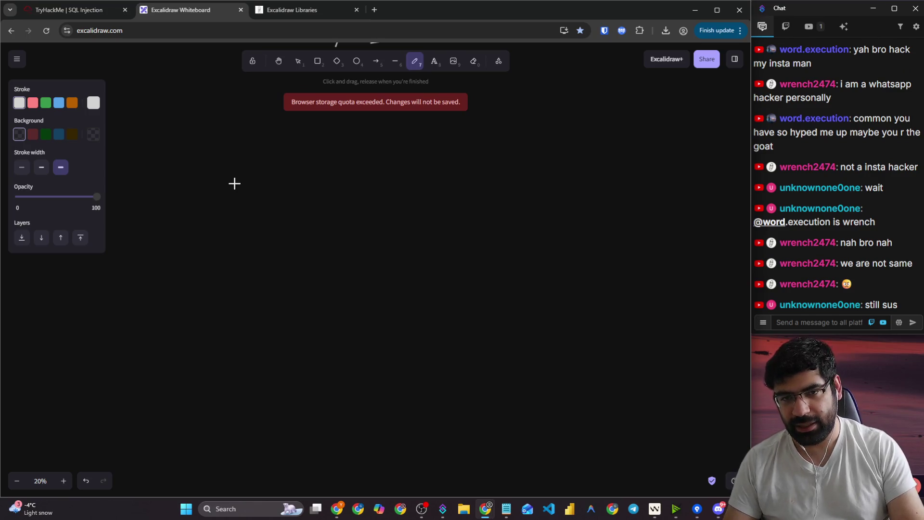
mouse_move(264, 209)
mouse_down()
mouse_move(322, 221)
mouse_move(326, 233)
mouse_up()
drag(344, 214, 359, 232)
drag(338, 191, 342, 194)
drag(388, 235, 416, 230)
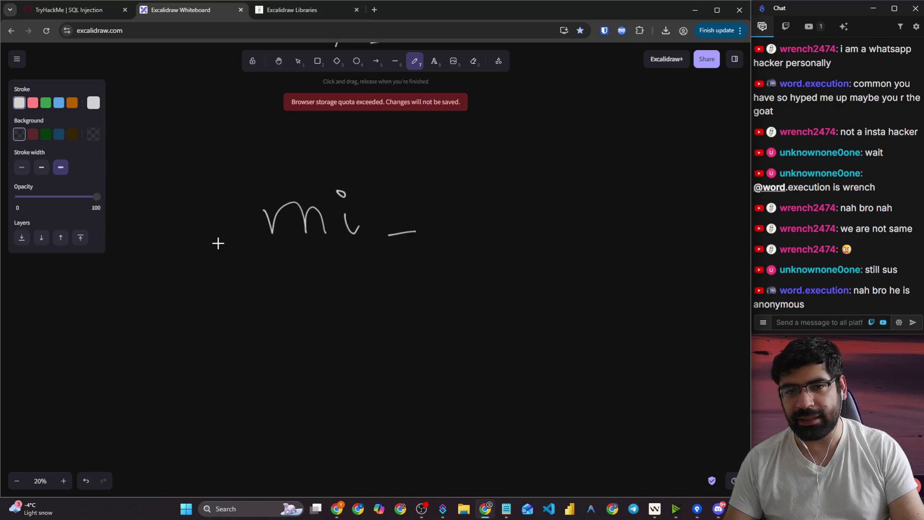
drag(218, 243, 231, 243)
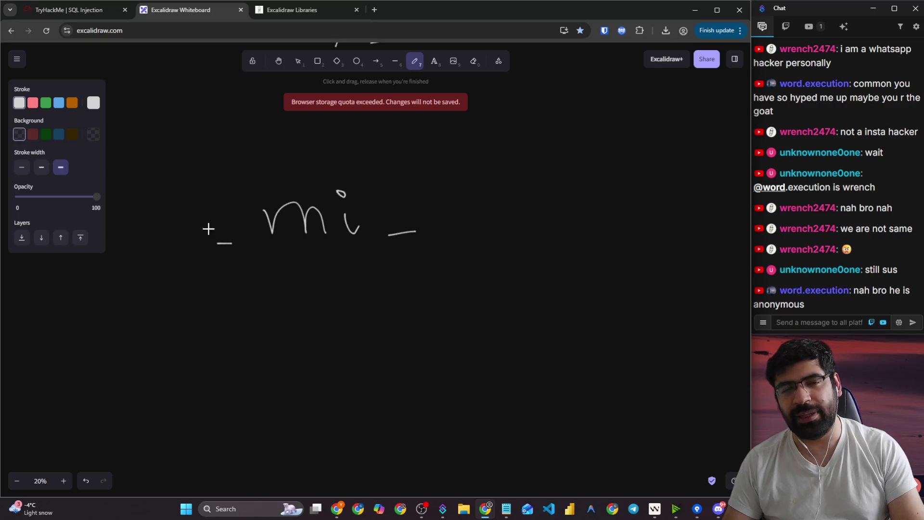
- Check the example query, then write a second mi with the word admin and underline it
click(96, 9)
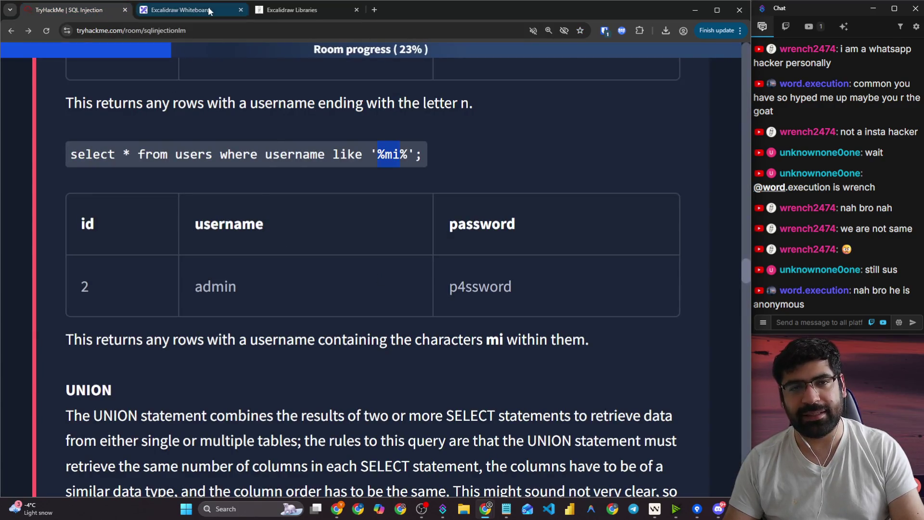
click(183, 10)
drag(277, 304, 324, 309)
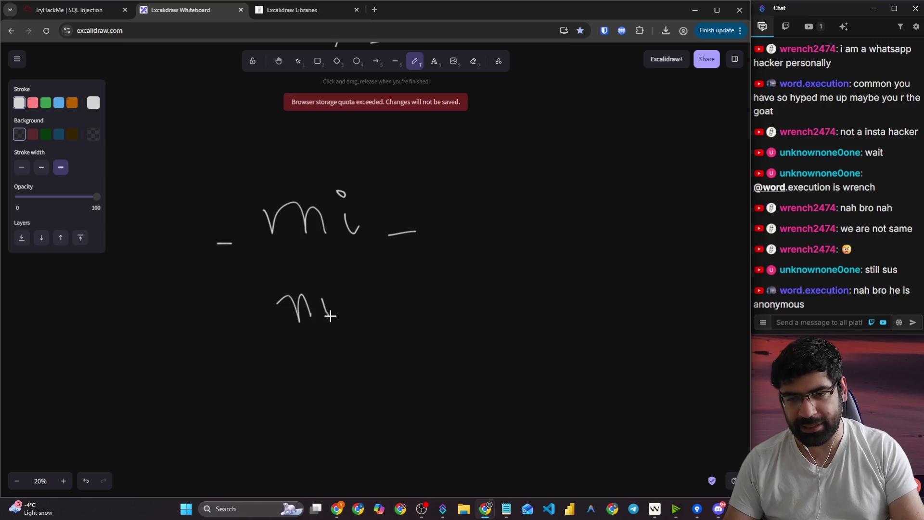
drag(322, 277, 320, 282)
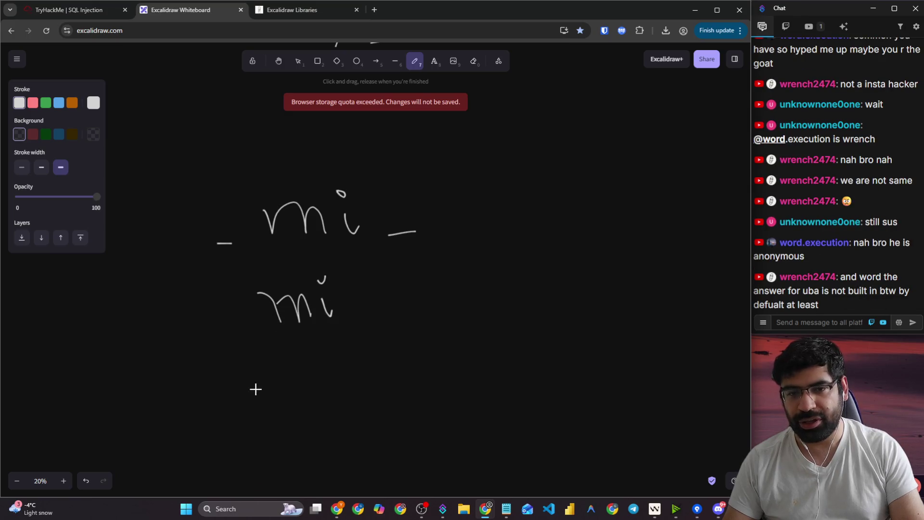
mouse_move(255, 388)
mouse_down()
mouse_move(260, 400)
mouse_move(317, 390)
mouse_move(312, 366)
mouse_up()
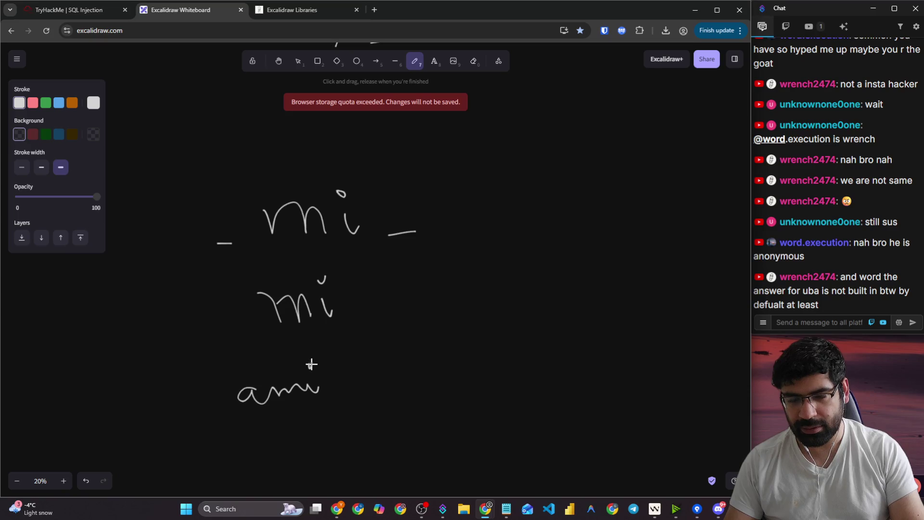
drag(312, 423, 347, 427)
drag(347, 398, 409, 421)
drag(326, 464, 415, 439)
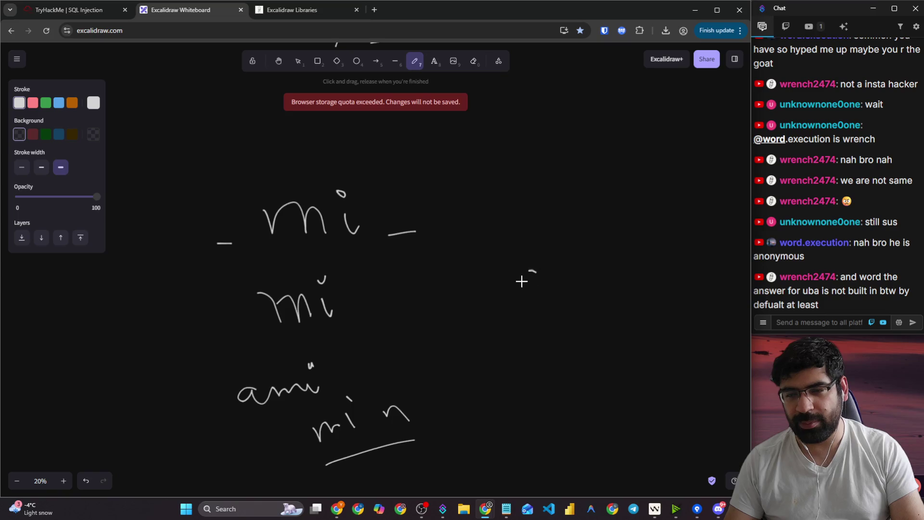
- Write the example word amit on the right, undoing and redoing the first attempt
mouse_move(522, 278)
mouse_down()
mouse_move(604, 266)
mouse_move(602, 255)
mouse_up()
drag(612, 256, 621, 251)
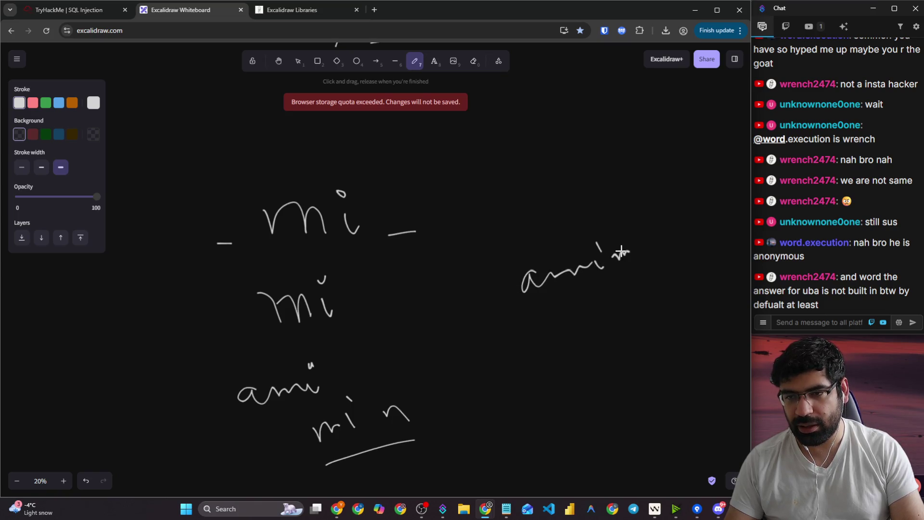
mouse_move(636, 243)
mouse_down()
mouse_move(639, 249)
mouse_move(630, 224)
mouse_up()
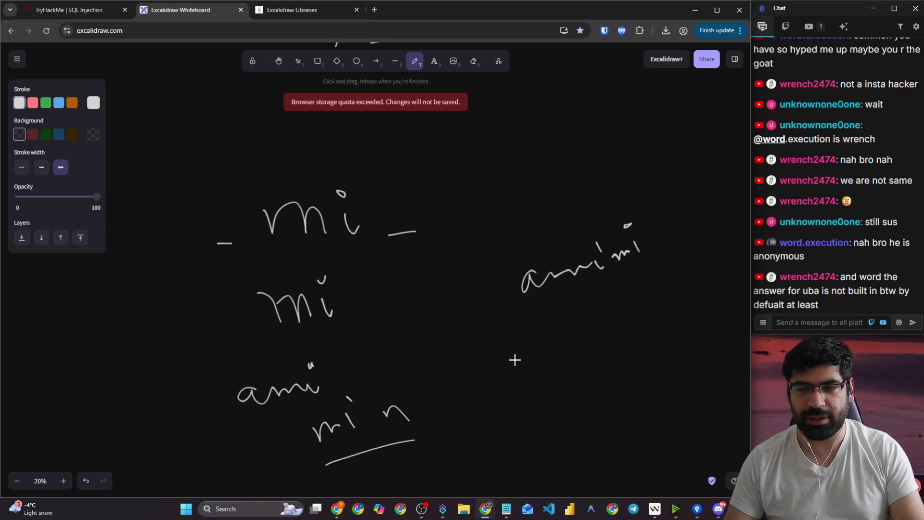
key(ctrl+z)
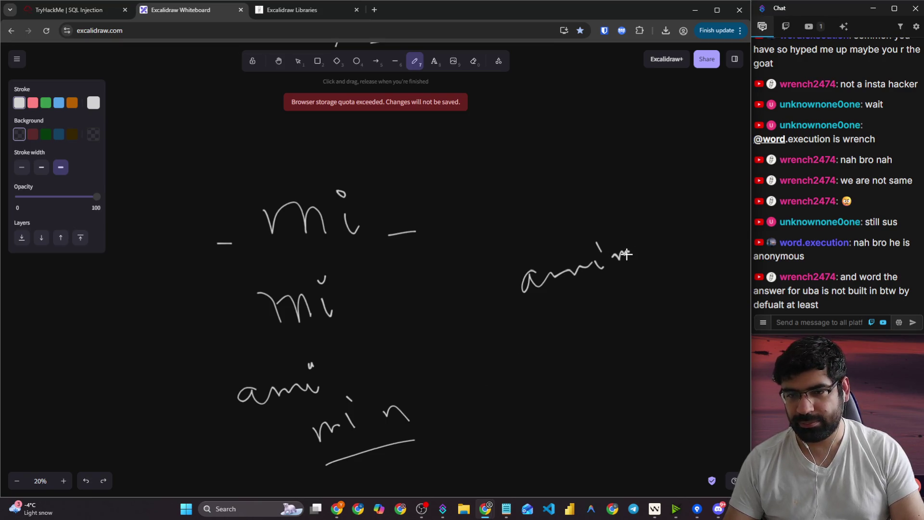
key(ctrl+z)
key(ctrl+z)
key(ctrl+z)
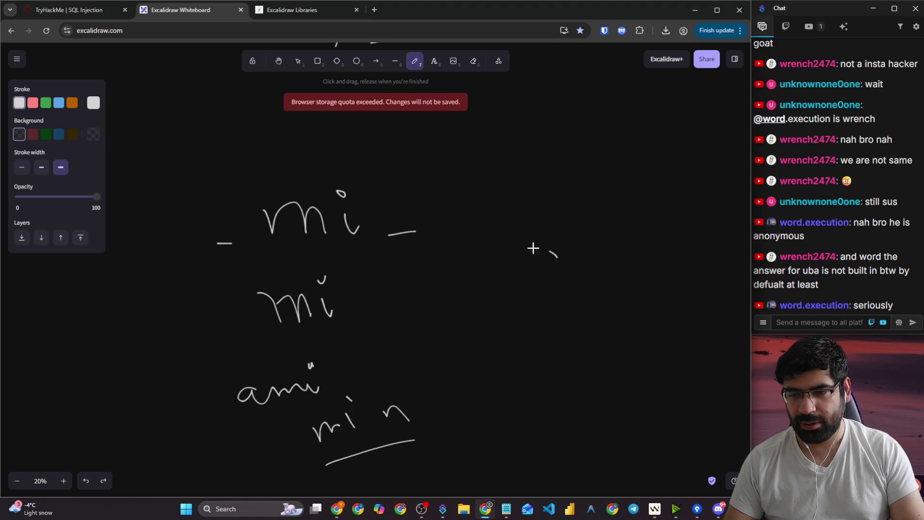
mouse_move(533, 248)
mouse_down()
mouse_move(562, 272)
mouse_move(592, 258)
mouse_move(628, 261)
mouse_up()
drag(610, 228, 623, 226)
drag(644, 207, 669, 246)
drag(643, 229, 668, 222)
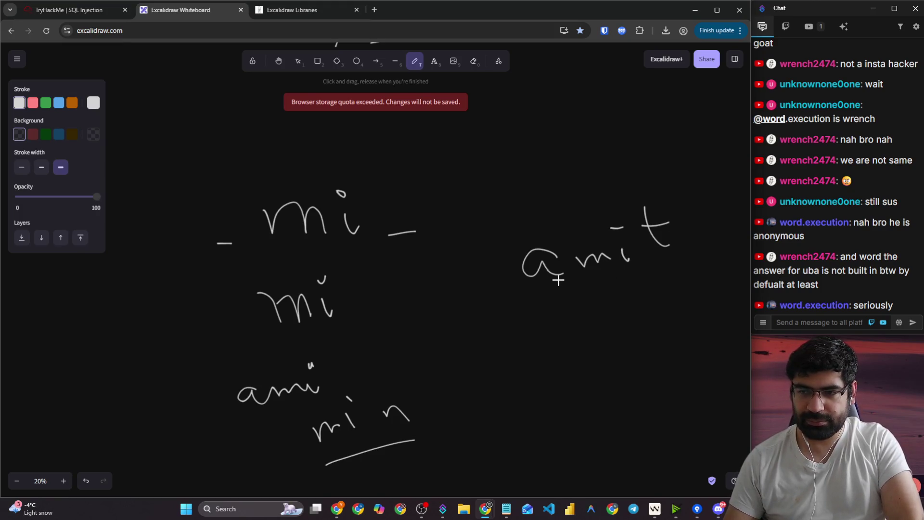
- Underline the parts around mi in amit and admin, marking the matched mi
drag(531, 286, 578, 278)
drag(653, 251, 684, 246)
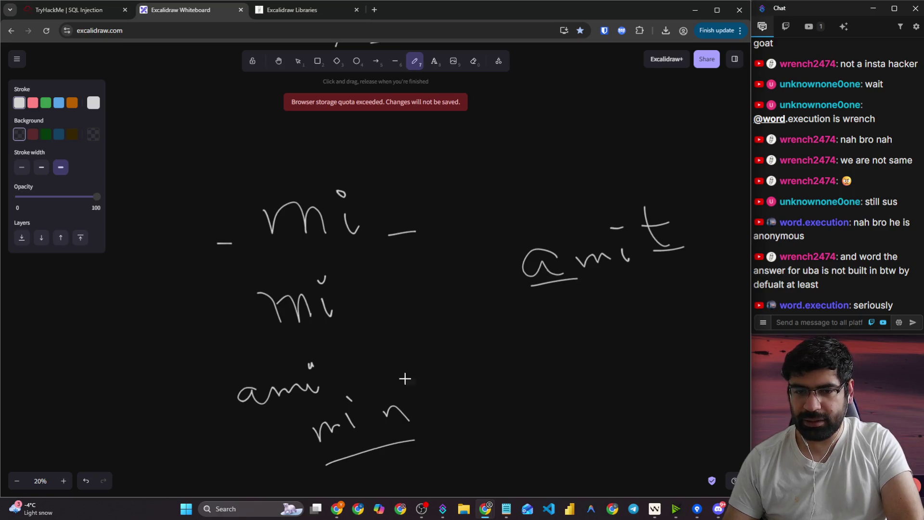
drag(228, 416, 260, 411)
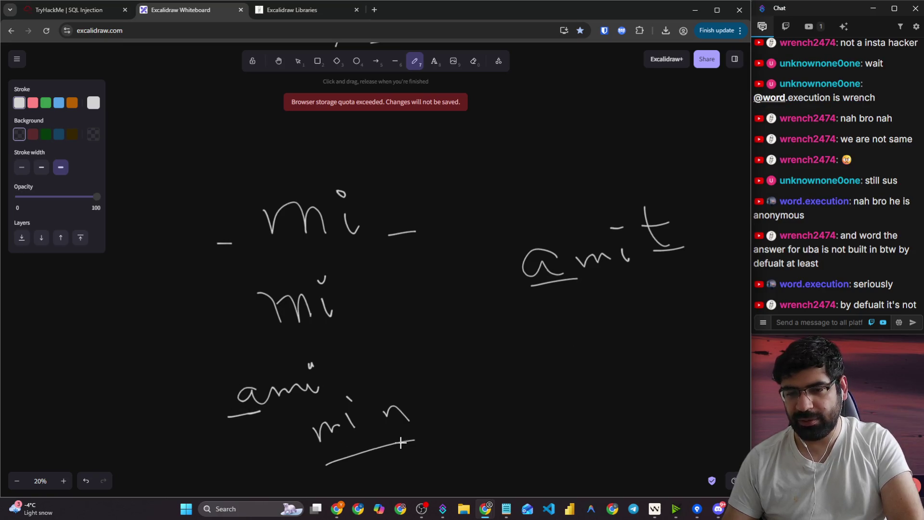
drag(400, 442, 433, 430)
drag(326, 446, 365, 437)
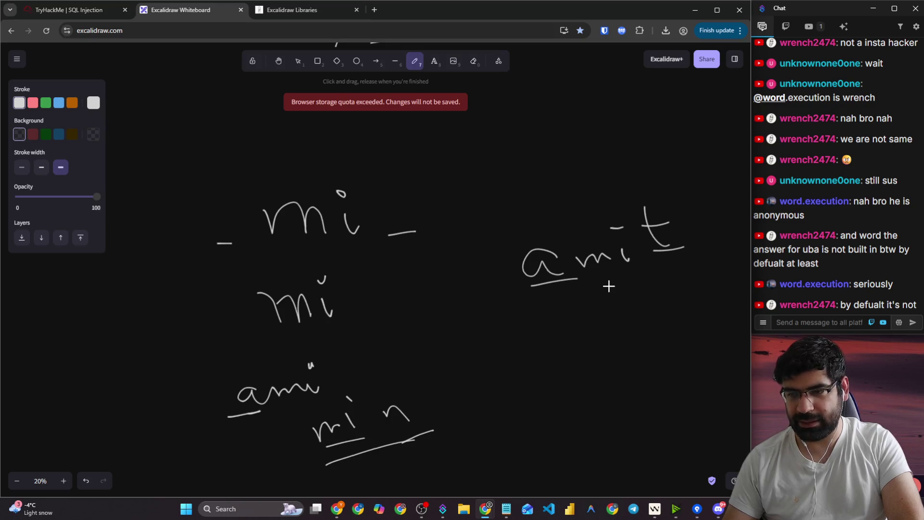
click(76, 10)
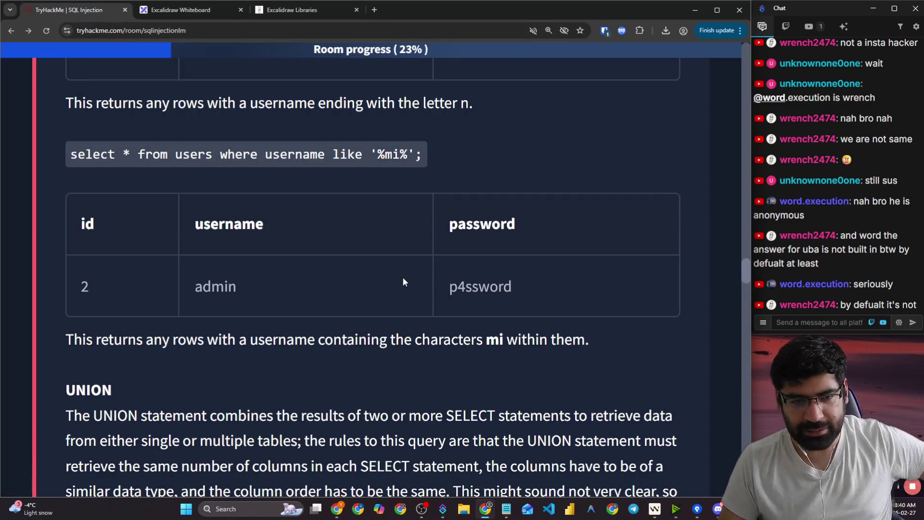
- Highlight the sentence about usernames containing mi
scroll(199, 313, down, 1)
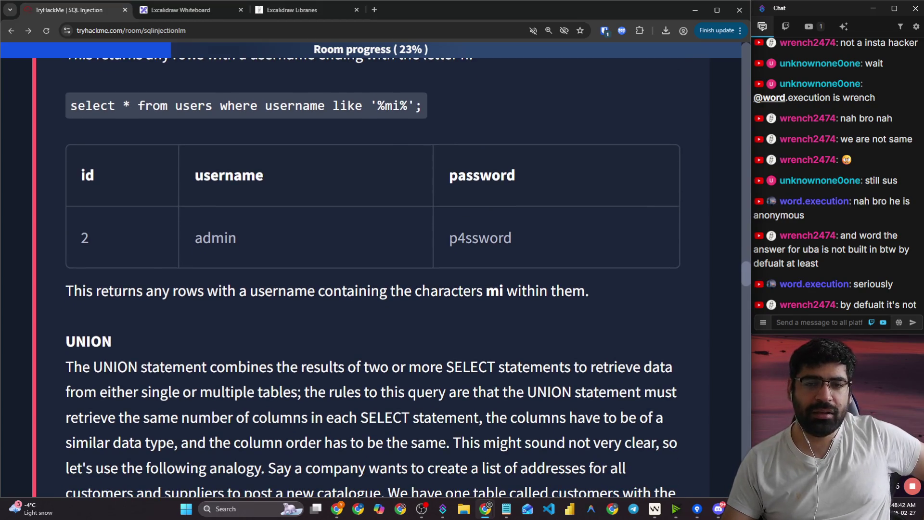
drag(75, 293, 549, 288)
scroll(135, 308, down, 1)
right_click(134, 308)
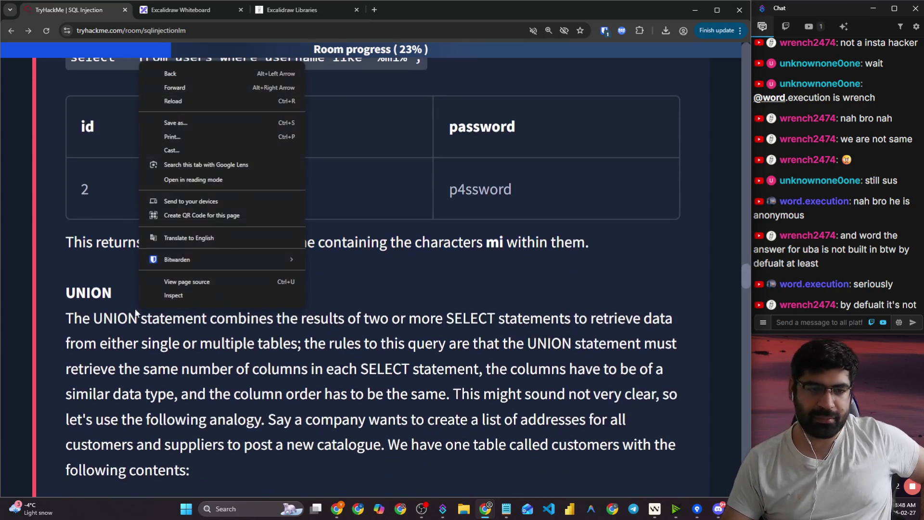
click(82, 316)
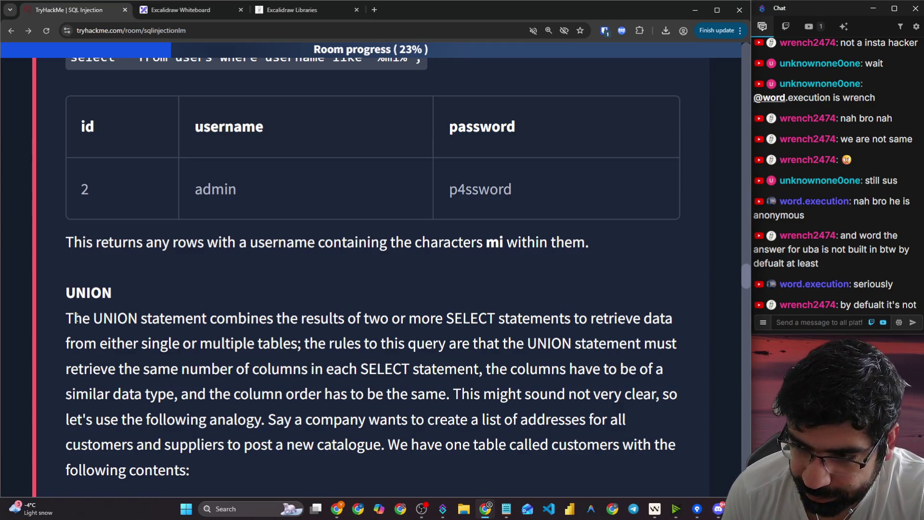
- Highlight the UNION phrases 'two or more SELECT statements' and 'single or multiple tables'
scroll(108, 311, down, 3)
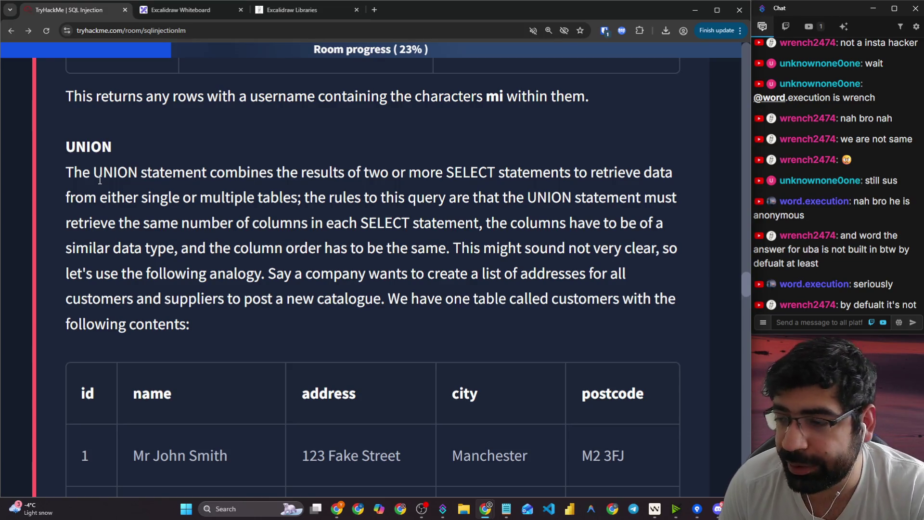
drag(62, 174, 515, 179)
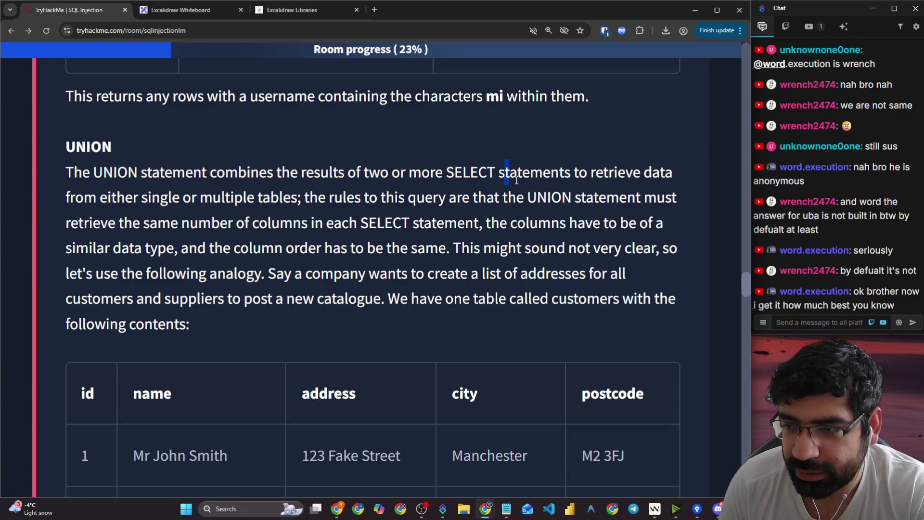
click(511, 181)
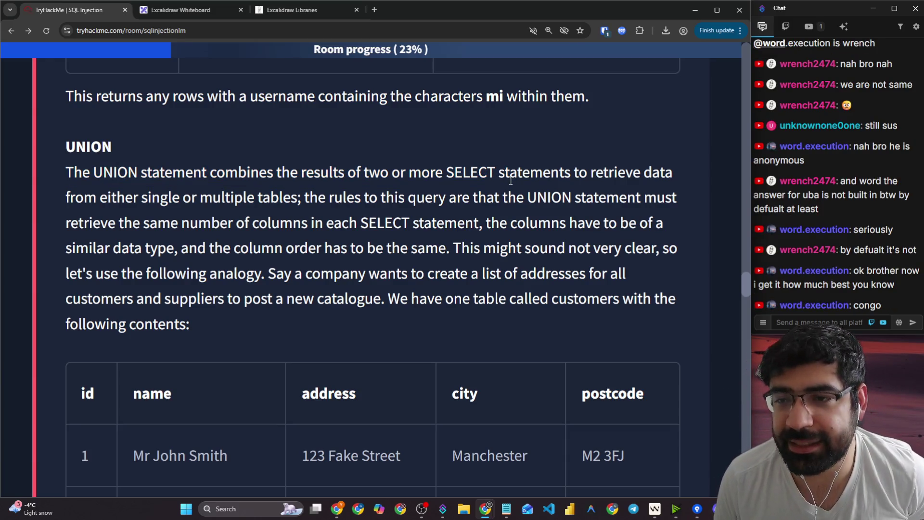
drag(110, 195, 374, 191)
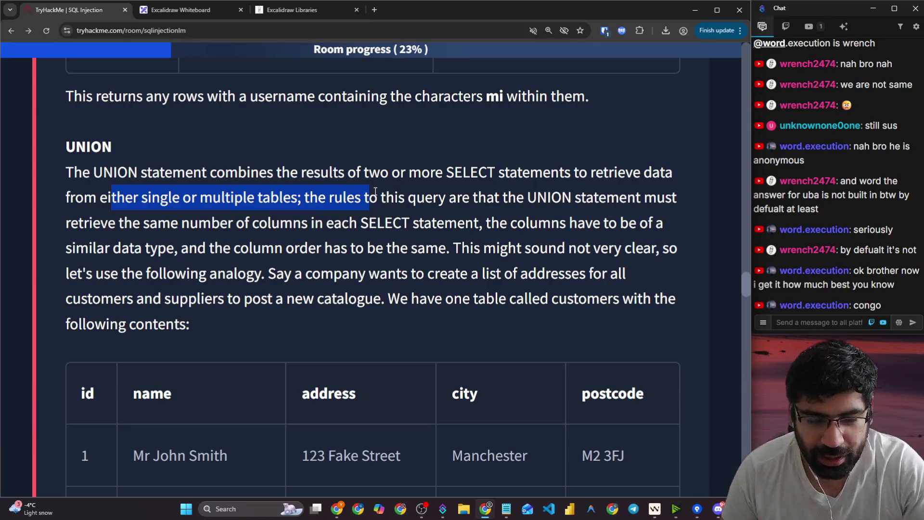
click(375, 191)
drag(159, 172, 640, 175)
drag(96, 198, 299, 200)
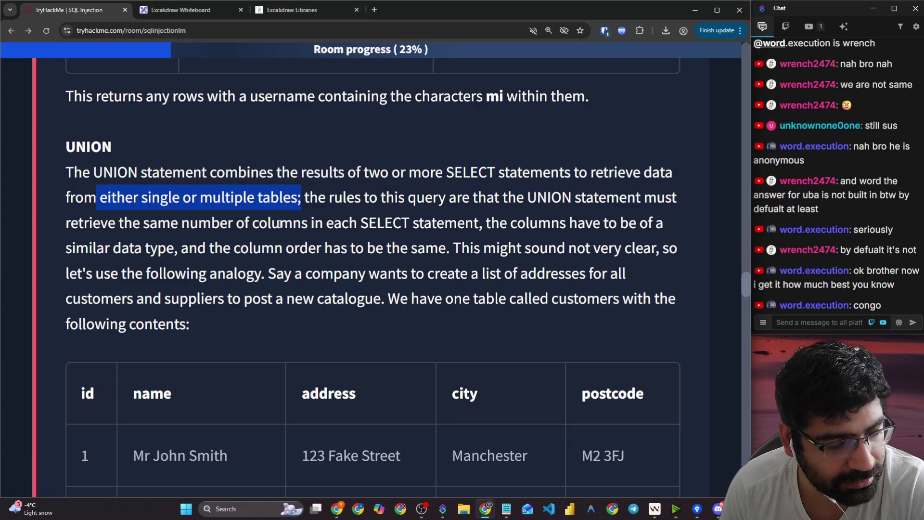
click(187, 10)
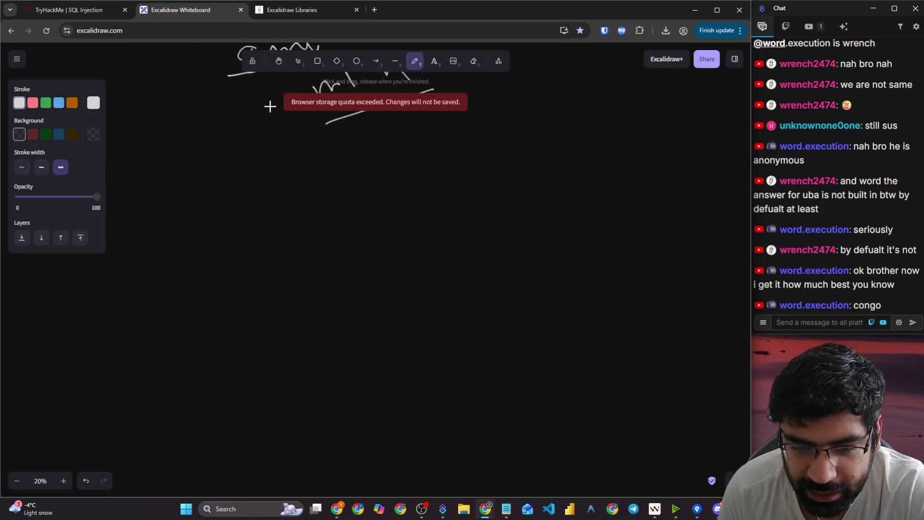
- Sketch a box and handwrite and underline the word Principal at top left
scroll(270, 106, down, 5)
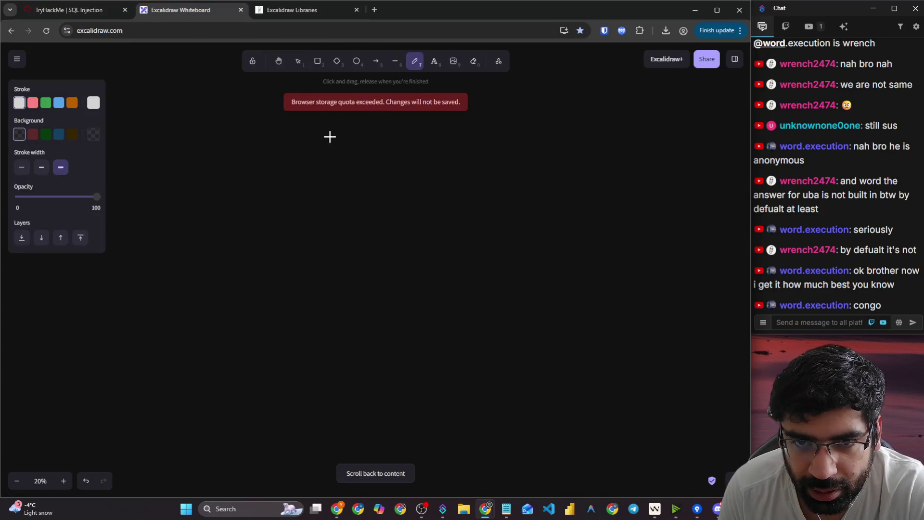
mouse_move(323, 137)
mouse_down()
mouse_move(270, 188)
mouse_move(278, 319)
mouse_move(401, 321)
mouse_move(369, 140)
mouse_move(323, 136)
mouse_up()
mouse_move(153, 147)
mouse_down()
mouse_move(165, 91)
mouse_move(158, 126)
mouse_move(175, 112)
mouse_up()
mouse_move(181, 118)
mouse_down()
mouse_move(186, 133)
mouse_move(199, 127)
mouse_move(222, 118)
mouse_move(229, 94)
mouse_move(240, 111)
mouse_move(252, 89)
mouse_move(260, 112)
mouse_up()
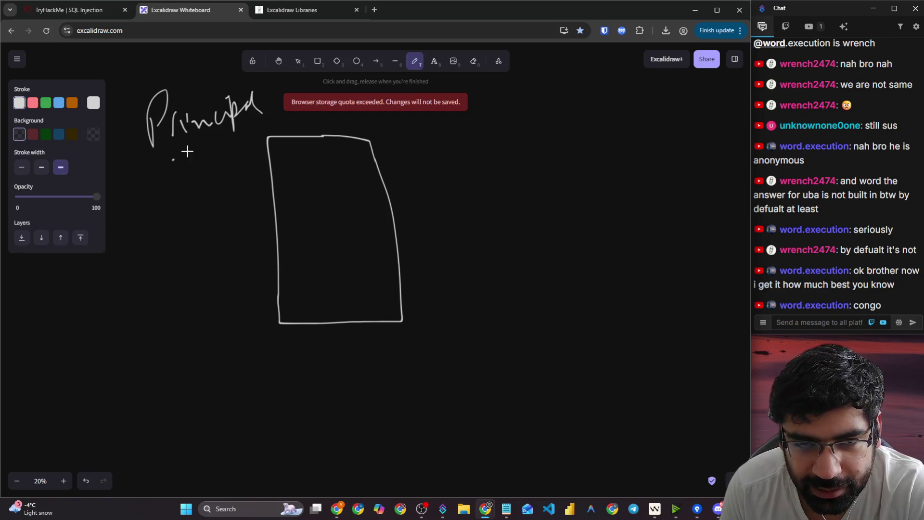
drag(172, 160, 263, 114)
scroll(433, 188, up, 1)
- Add a right box and label the boxes Student/16 and Sports Student
mouse_move(624, 183)
mouse_down()
mouse_move(489, 202)
mouse_move(492, 348)
mouse_move(622, 318)
mouse_move(626, 184)
mouse_up()
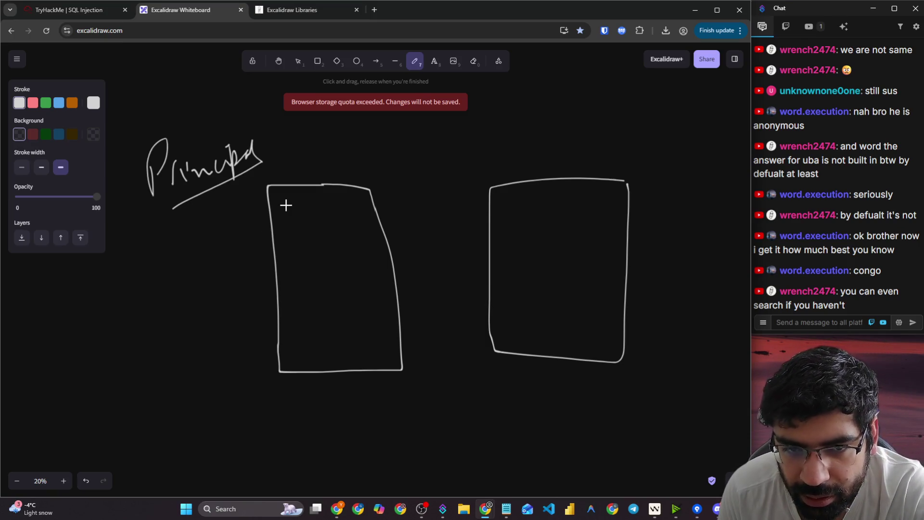
mouse_move(310, 199)
mouse_down()
mouse_move(302, 222)
mouse_move(342, 212)
mouse_move(349, 193)
mouse_move(368, 212)
mouse_move(377, 205)
mouse_up()
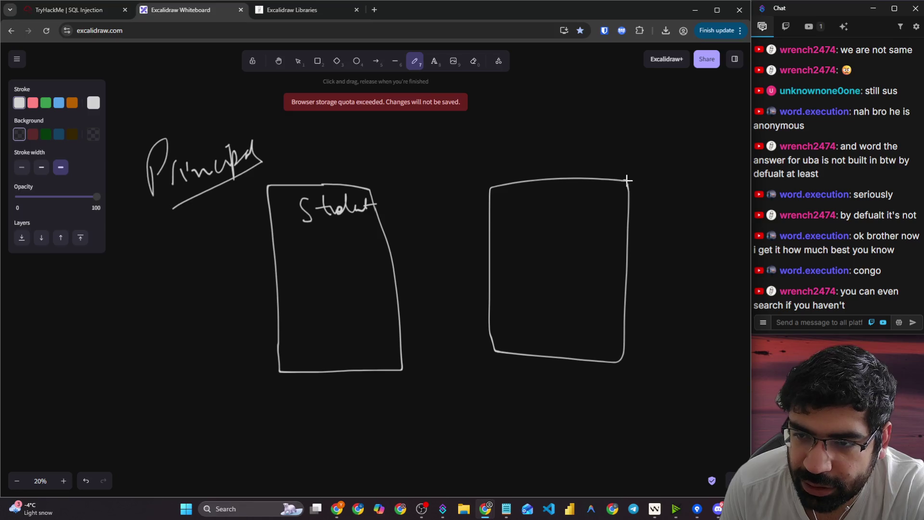
drag(627, 180, 629, 184)
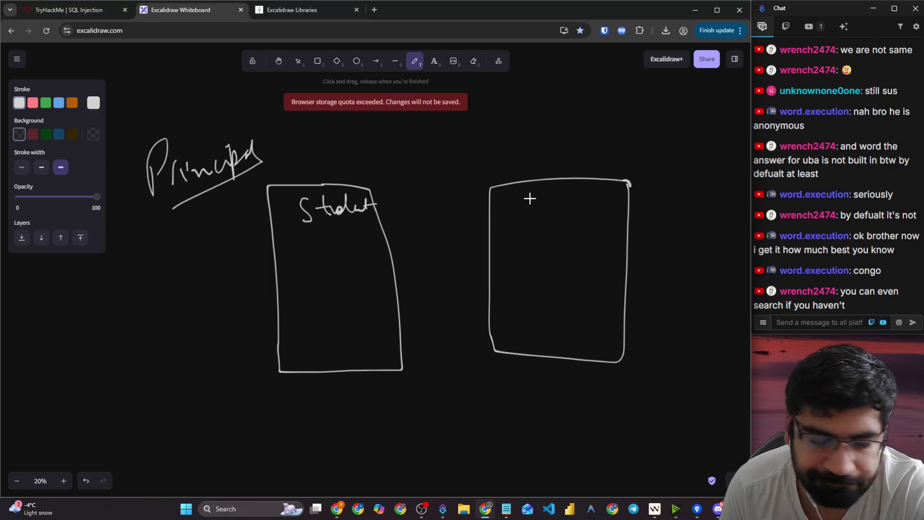
mouse_move(536, 192)
mouse_down()
mouse_move(524, 210)
mouse_move(549, 217)
mouse_move(562, 202)
mouse_move(570, 208)
mouse_up()
mouse_move(576, 212)
mouse_down()
mouse_move(599, 196)
mouse_move(555, 236)
mouse_move(595, 215)
mouse_up()
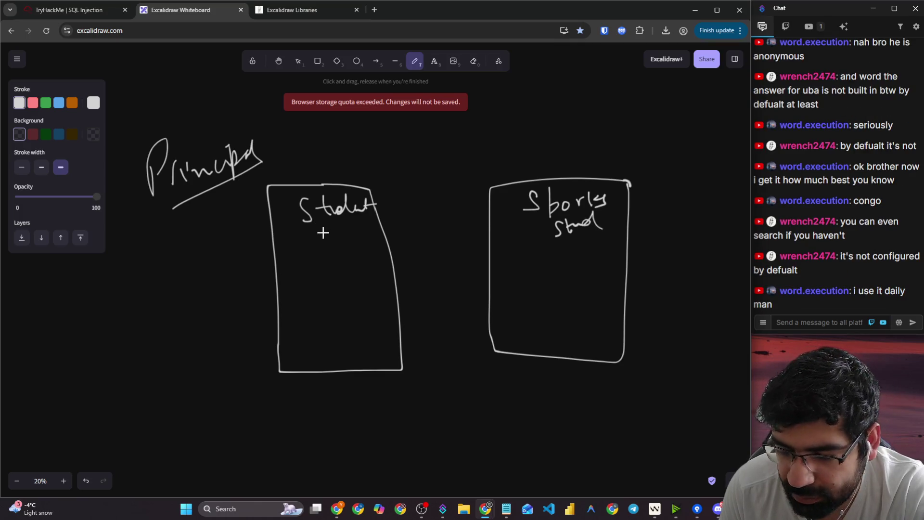
mouse_move(318, 228)
mouse_down()
mouse_move(318, 241)
mouse_move(368, 217)
mouse_move(337, 229)
mouse_up()
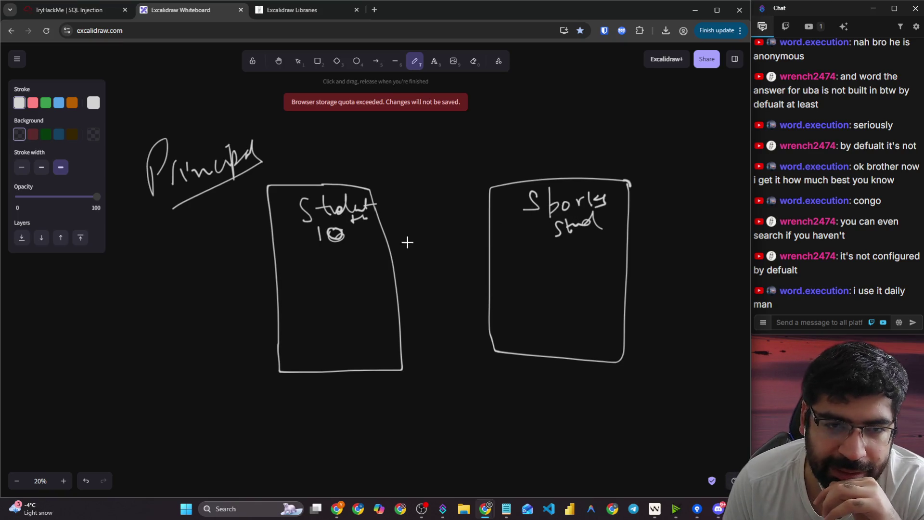
- Draw arrows from the boxes down to the notes "A%" and "Basketball"
scroll(359, 315, down, 4)
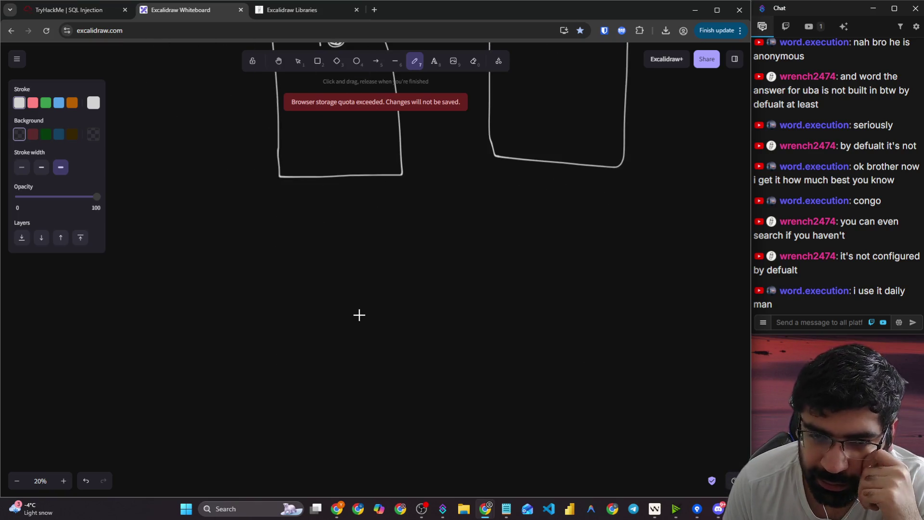
mouse_move(339, 173)
mouse_down()
mouse_move(323, 210)
mouse_move(347, 219)
mouse_up()
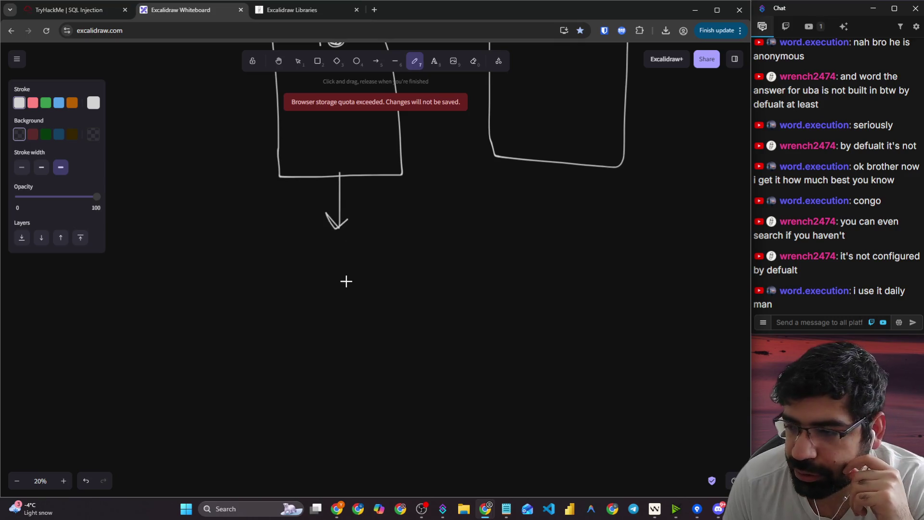
scroll(356, 293, up, 3)
mouse_move(332, 409)
mouse_down()
mouse_move(332, 397)
mouse_move(379, 407)
mouse_move(396, 393)
mouse_up()
click(369, 395)
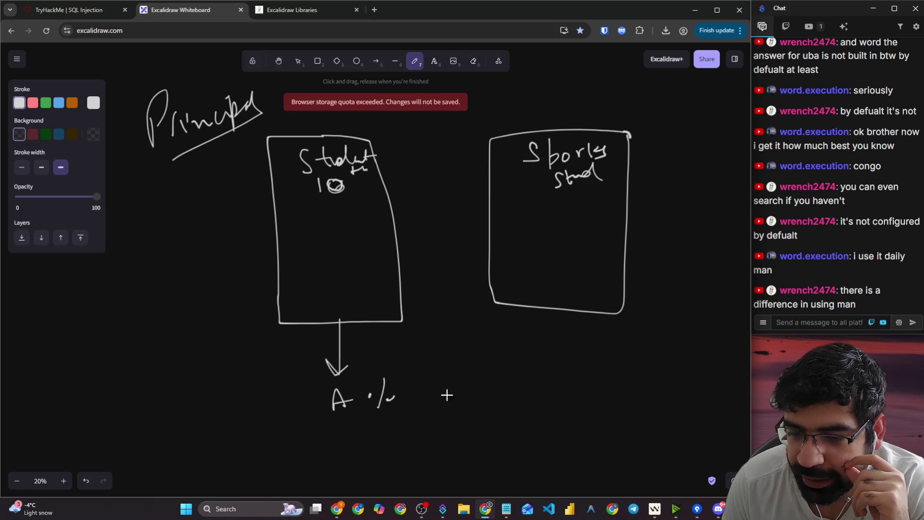
mouse_move(551, 310)
mouse_down()
mouse_move(526, 361)
mouse_move(512, 361)
mouse_move(483, 393)
mouse_move(501, 384)
mouse_move(582, 386)
mouse_move(602, 366)
mouse_move(611, 385)
mouse_up()
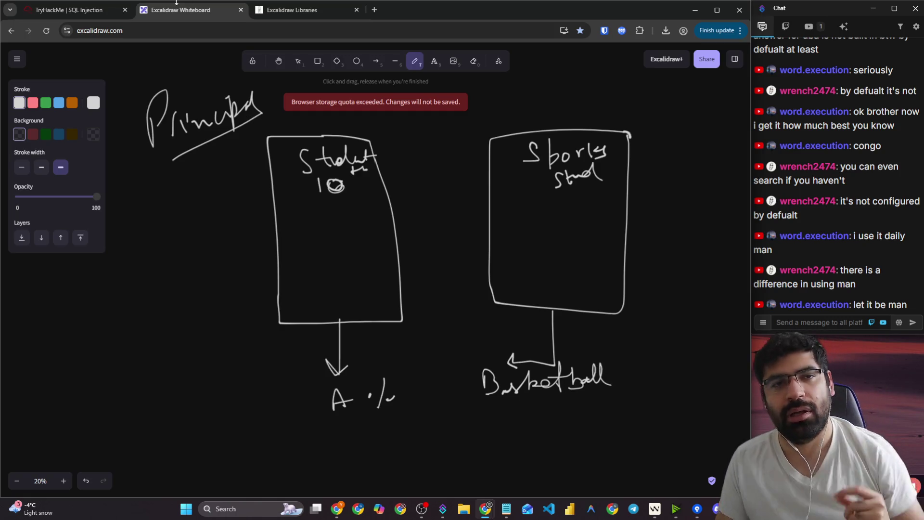
click(65, 10)
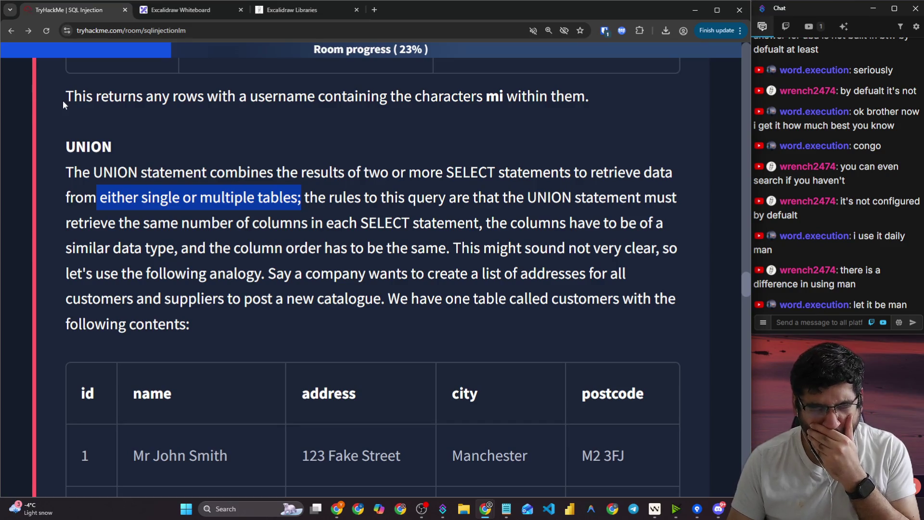
click(334, 230)
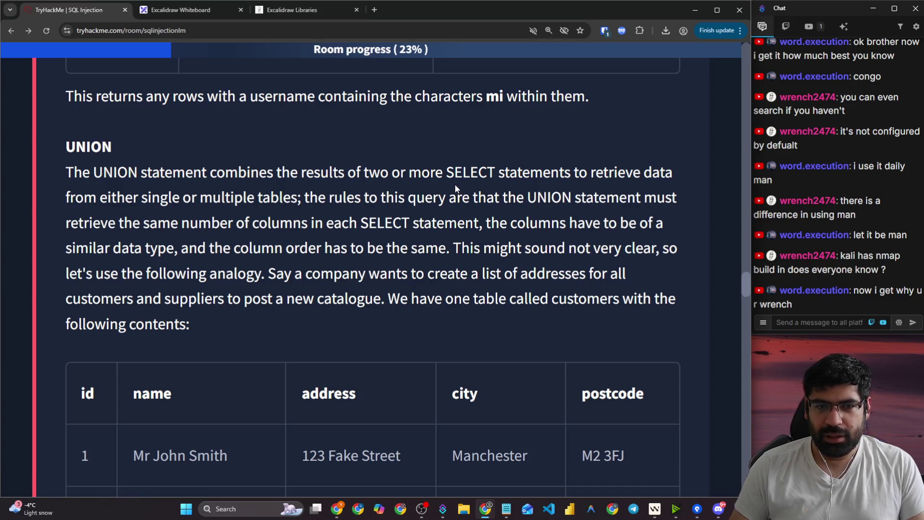
drag(318, 201, 656, 200)
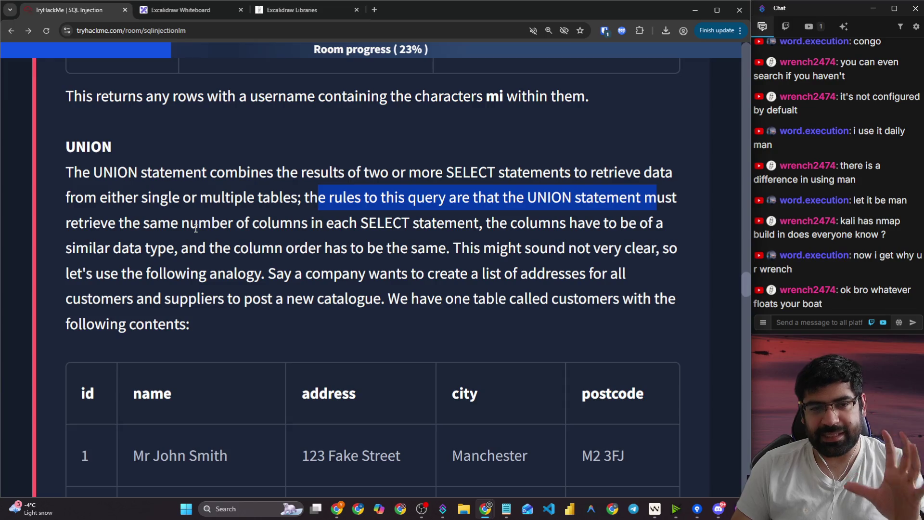
drag(324, 225, 486, 228)
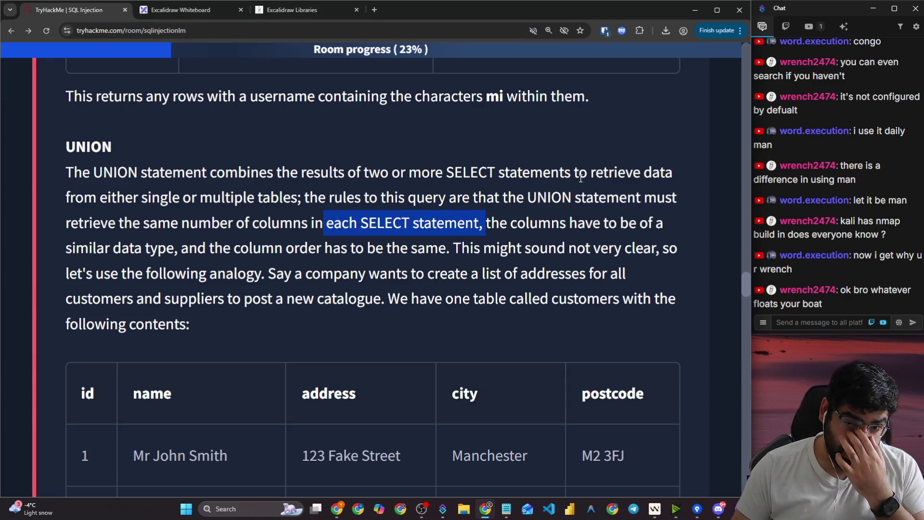
drag(614, 223, 644, 223)
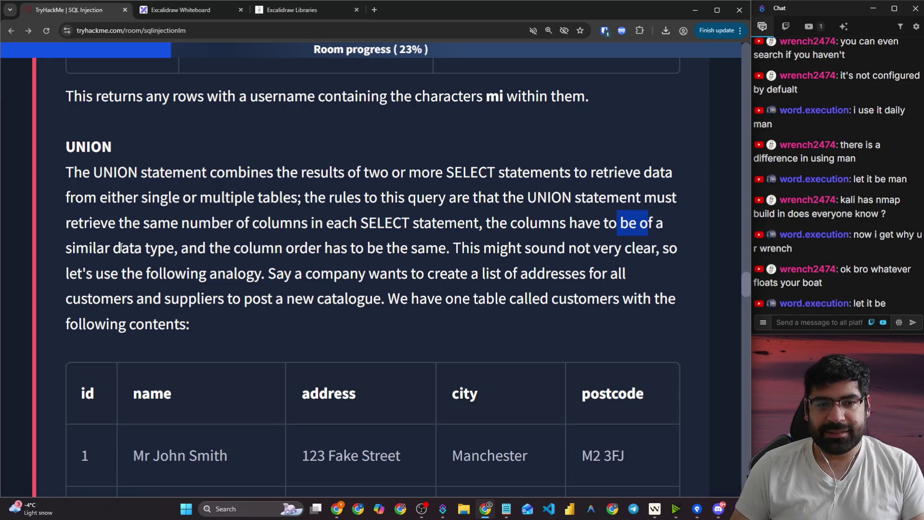
mouse_move(121, 248)
mouse_down()
mouse_move(206, 248)
mouse_move(290, 269)
mouse_move(328, 252)
mouse_up()
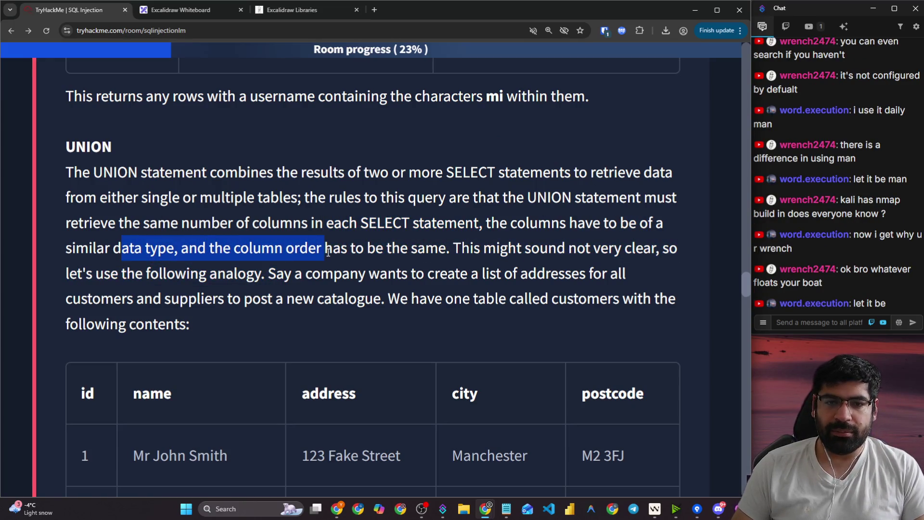
click(442, 247)
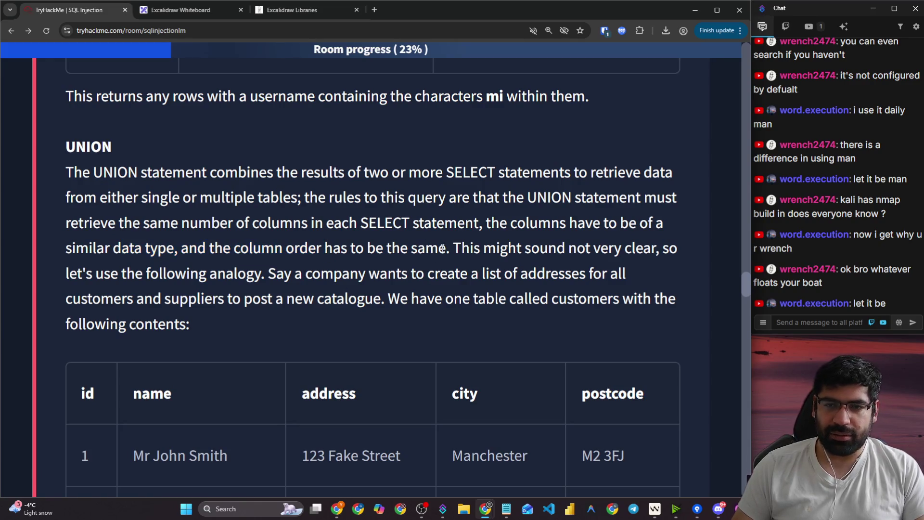
drag(306, 248, 589, 248)
key(ctrl+Tab)
mouse_move(412, 308)
mouse_down()
mouse_move(423, 296)
mouse_move(436, 378)
mouse_move(487, 305)
mouse_up()
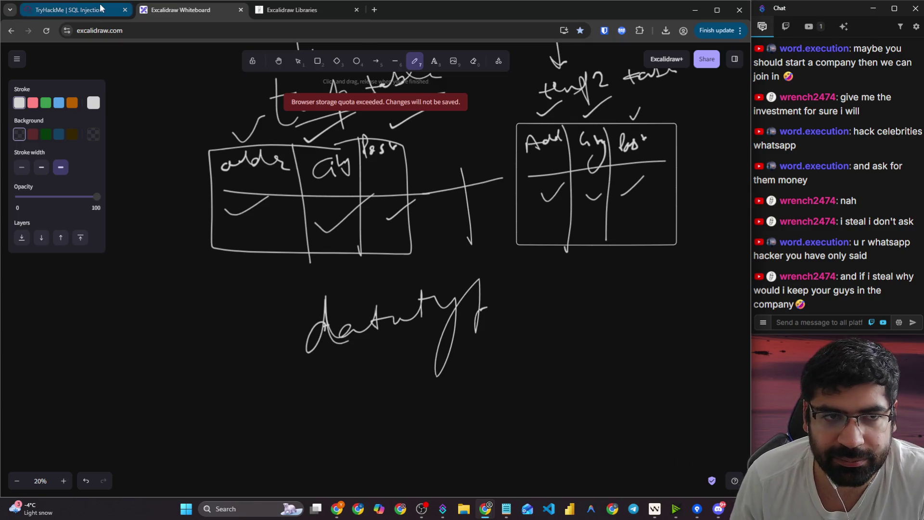
- Go back to the lesson and scroll toward the customers and suppliers tables
click(72, 10)
scroll(255, 165, down, 5)
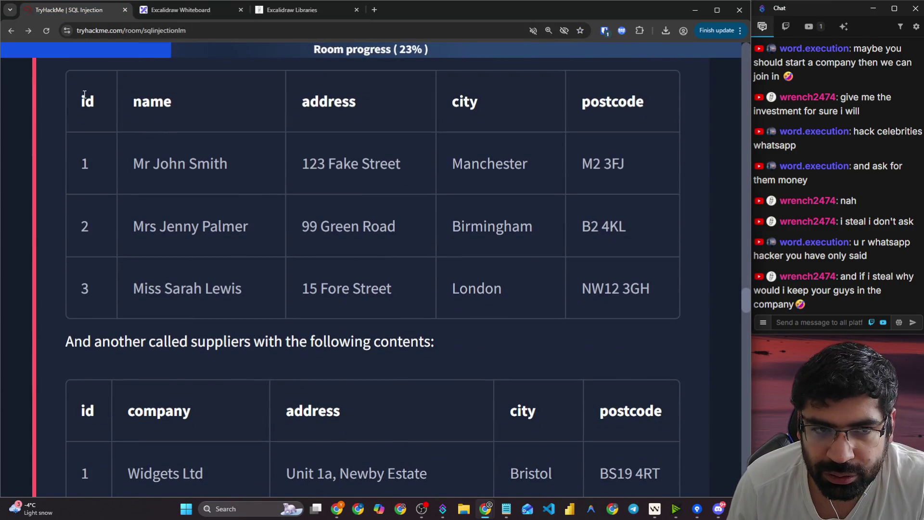
- Highlight the UNION query's intro sentence, then pen an arrow down from the left Address/City/Post table
mouse_move(84, 93)
mouse_down()
mouse_move(652, 192)
mouse_move(666, 303)
mouse_up()
scroll(193, 157, down, 6)
mouse_move(143, 118)
mouse_down()
mouse_move(508, 144)
mouse_move(593, 310)
mouse_up()
scroll(216, 248, down, 3)
click(79, 211)
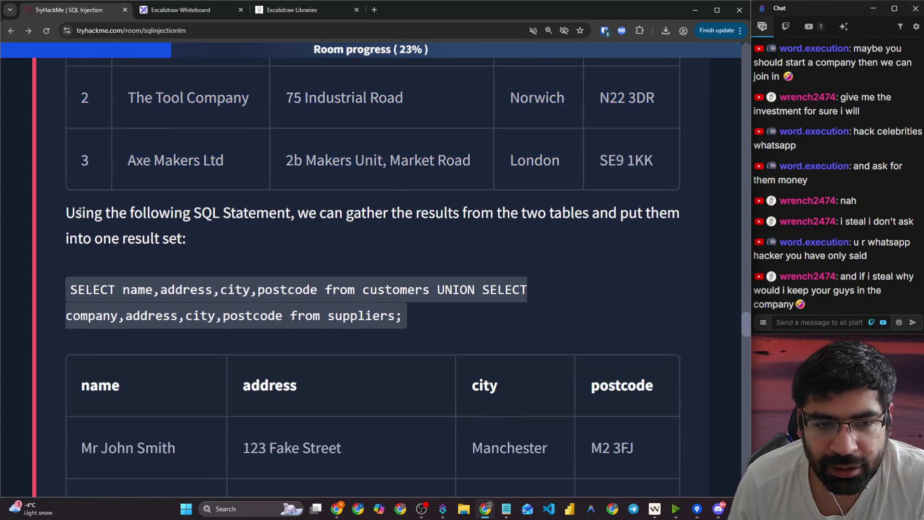
drag(66, 212, 629, 212)
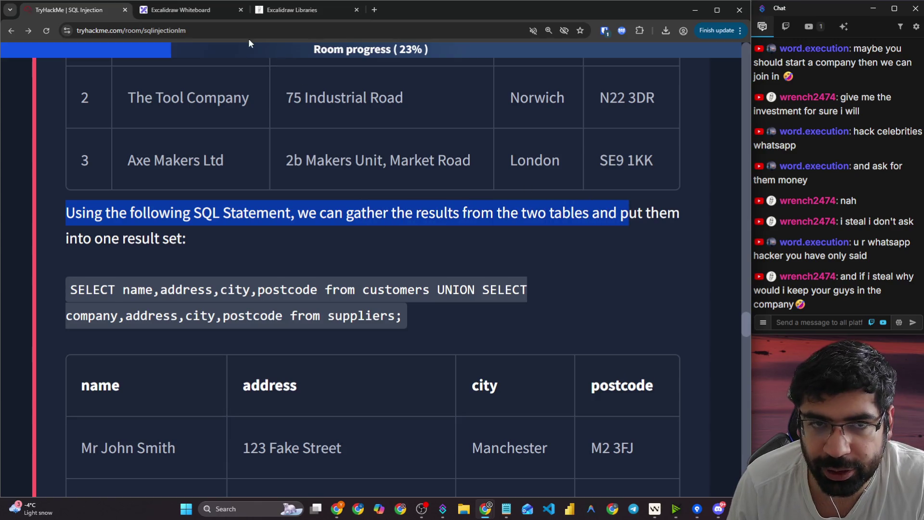
click(204, 13)
mouse_move(260, 254)
mouse_down()
mouse_move(249, 334)
mouse_move(257, 335)
mouse_up()
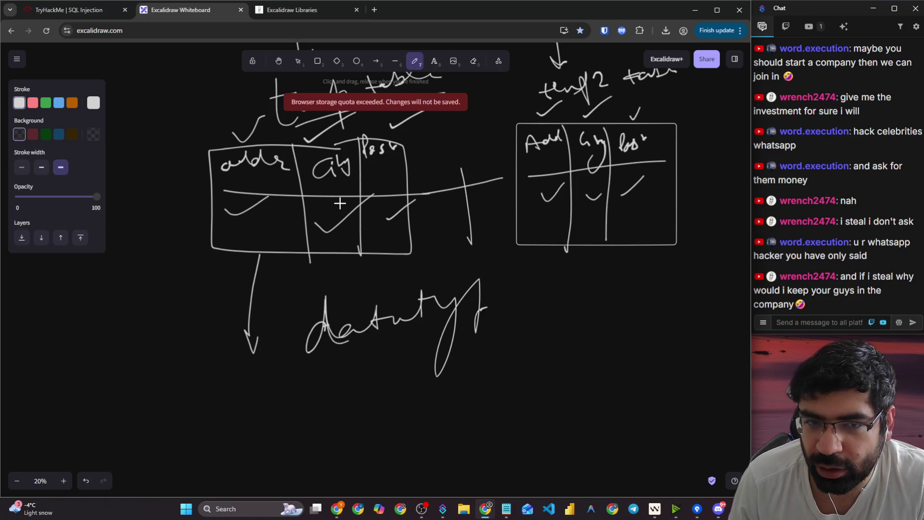
- Tick the Post heading of the Address/City/Post table, then return to the UNION example
scroll(339, 203, up, 1)
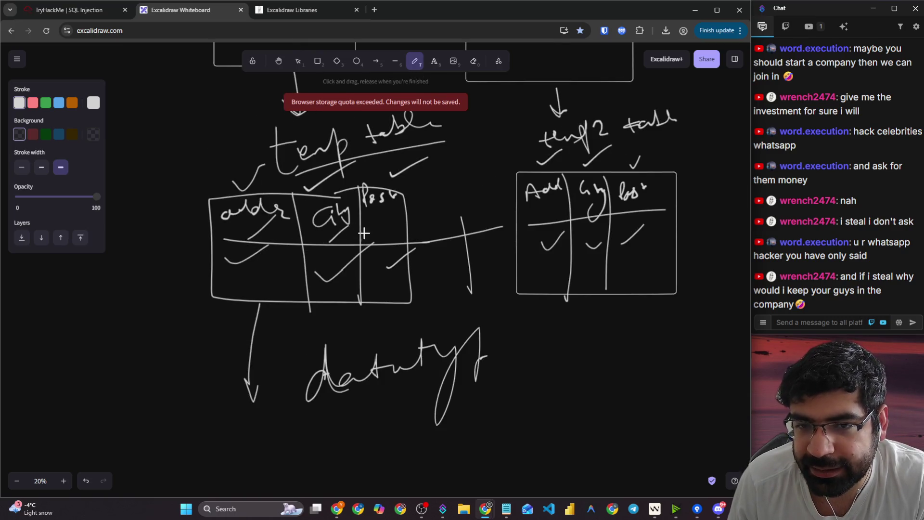
scroll(392, 214, up, 3)
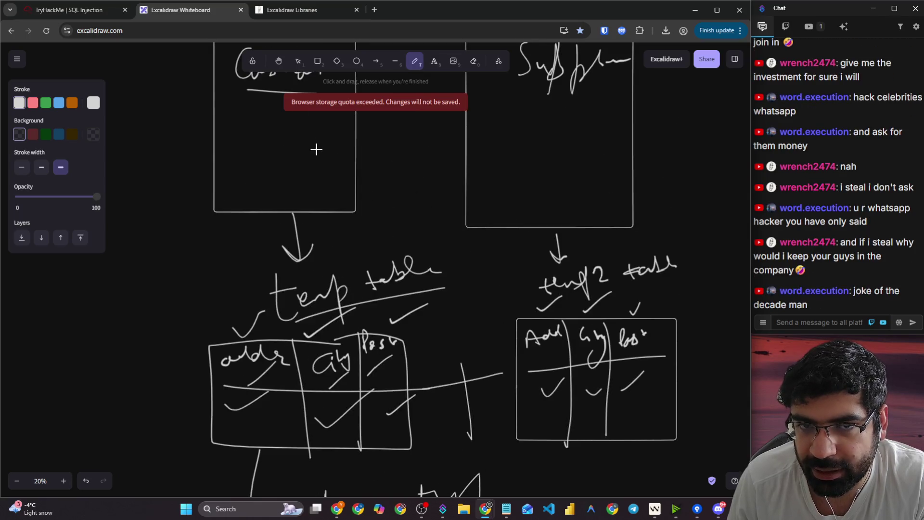
scroll(316, 149, down, 5)
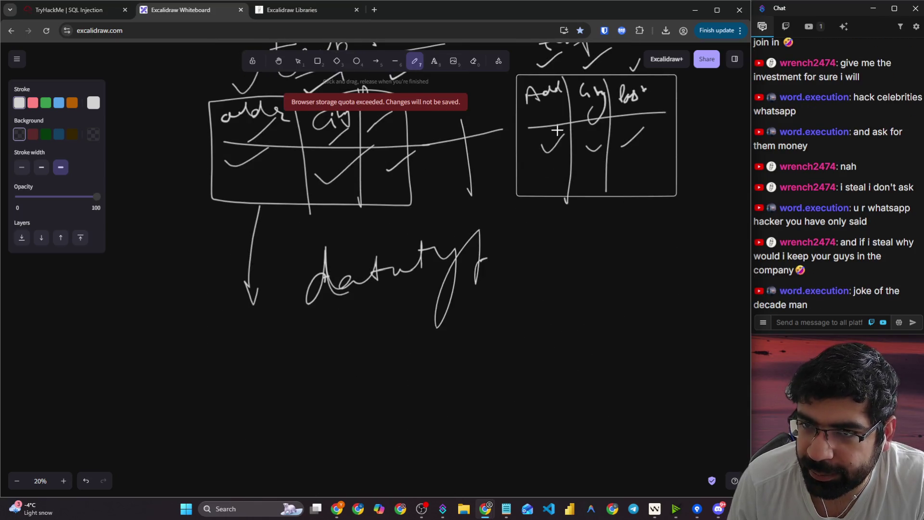
mouse_move(545, 122)
mouse_down()
mouse_move(562, 98)
mouse_move(647, 103)
mouse_up()
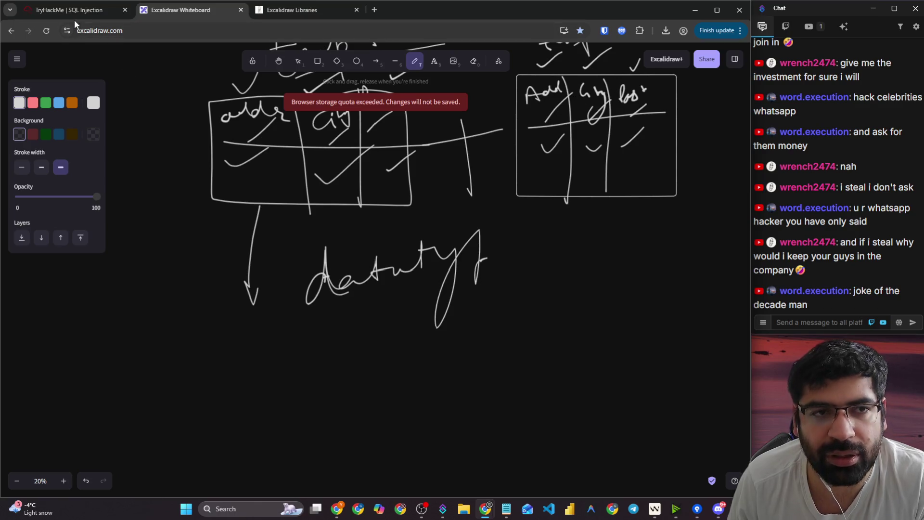
click(74, 15)
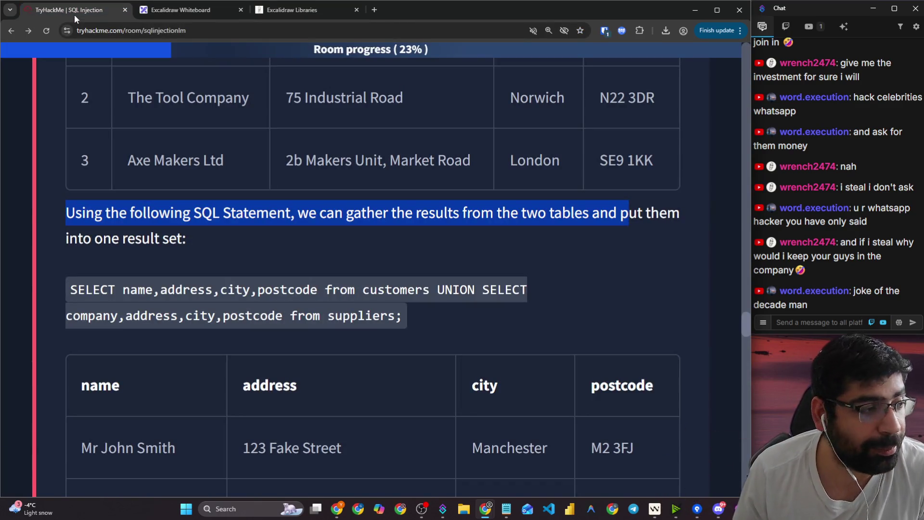
- Highlight the customers and suppliers column lists, UNION SELECT and the suppliers table name in the query
click(267, 244)
scroll(146, 165, down, 3)
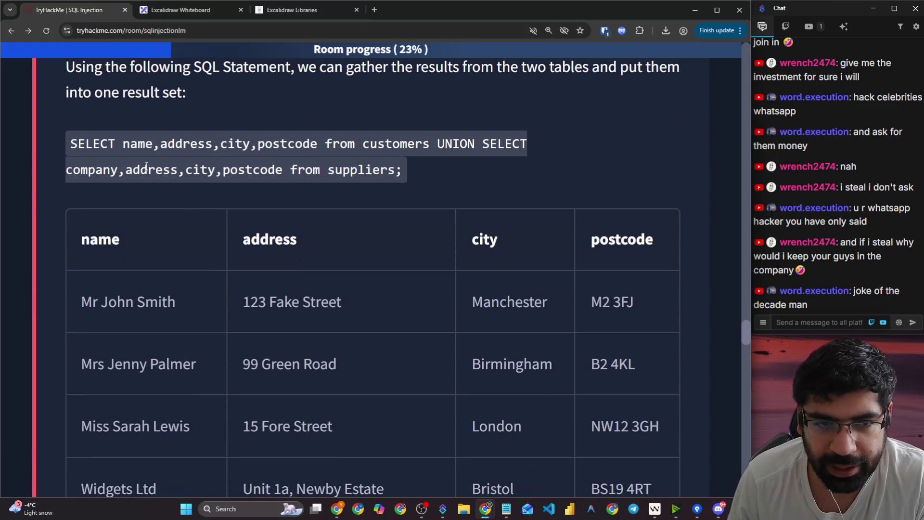
drag(123, 149, 248, 138)
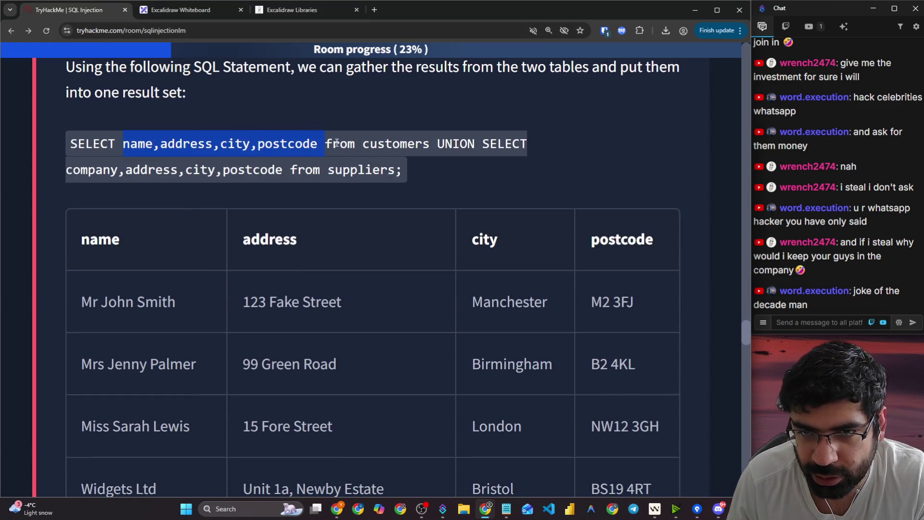
drag(385, 144, 492, 143)
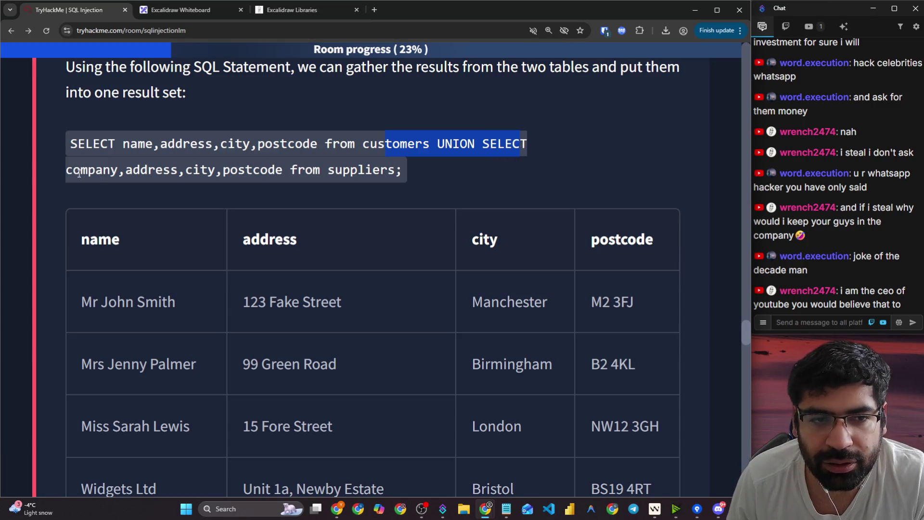
mouse_move(79, 173)
mouse_down()
mouse_move(256, 173)
mouse_move(283, 153)
mouse_move(283, 172)
mouse_up()
click(438, 143)
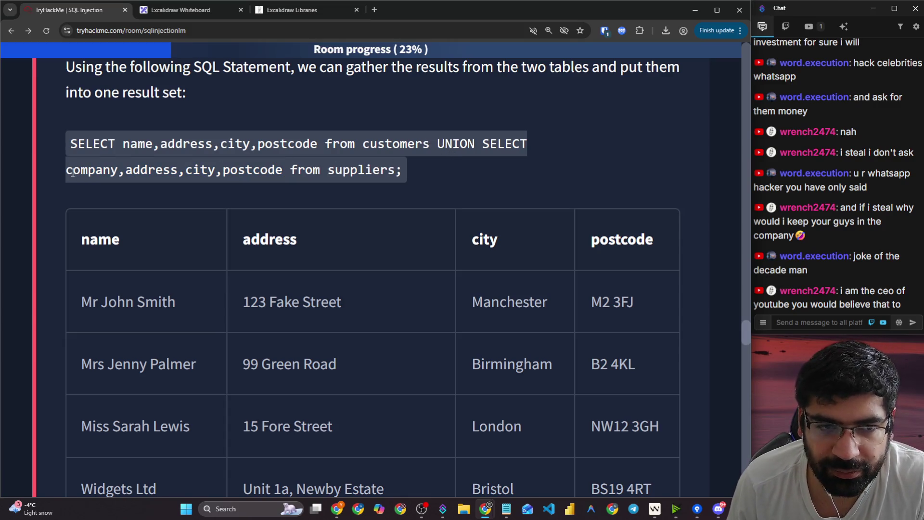
drag(322, 172, 383, 173)
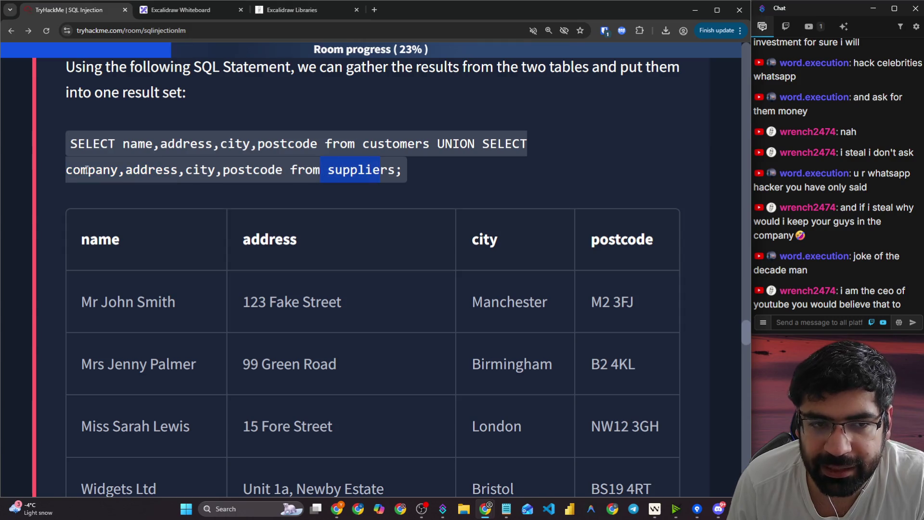
drag(73, 171, 111, 171)
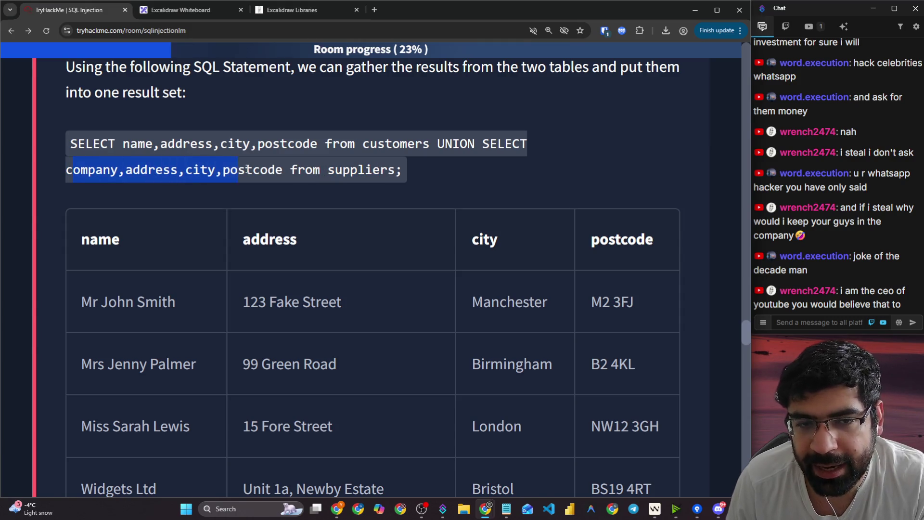
click(233, 206)
- Highlight the name column header of the combined results and move on to the INSERT section
scroll(231, 205, down, 2)
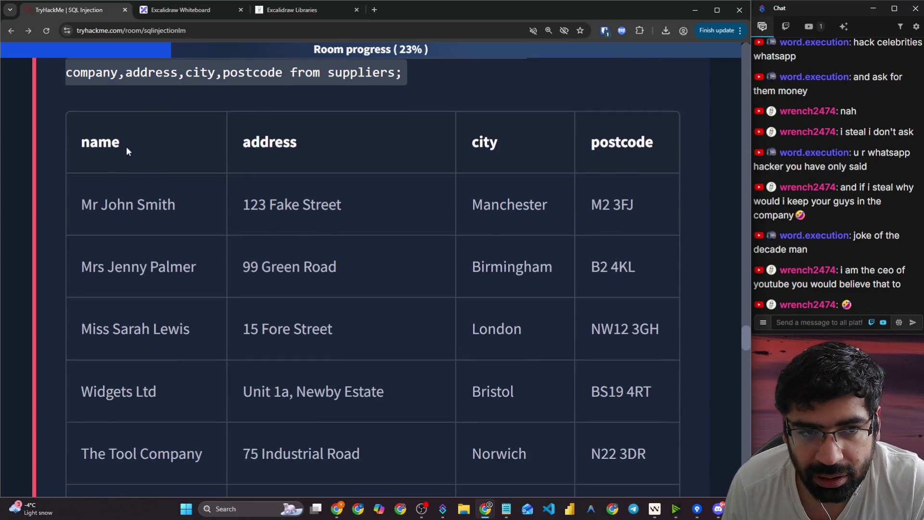
mouse_move(101, 150)
mouse_down()
mouse_move(73, 146)
mouse_move(83, 145)
mouse_up()
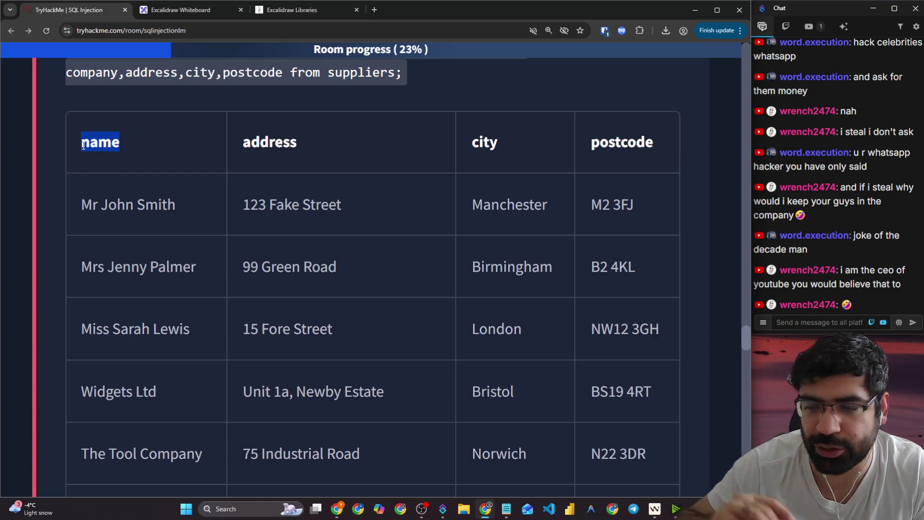
scroll(83, 145, down, 5)
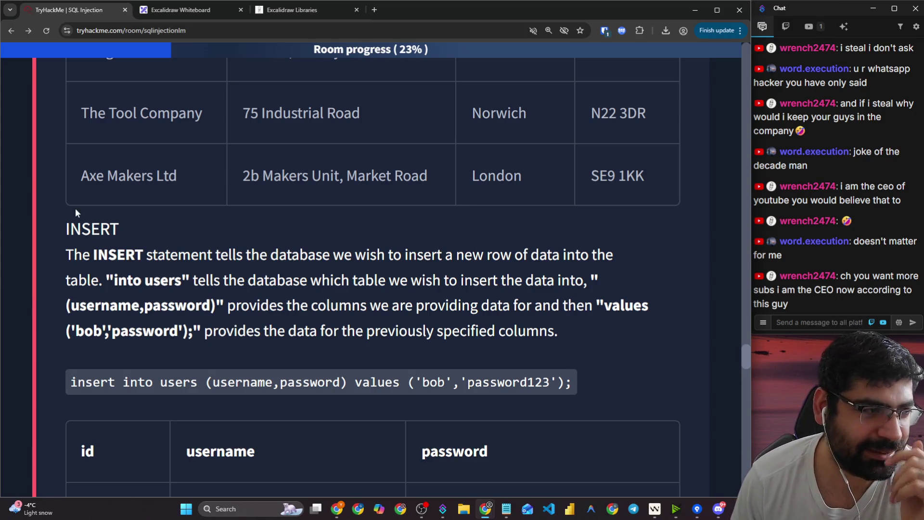
drag(78, 206, 145, 230)
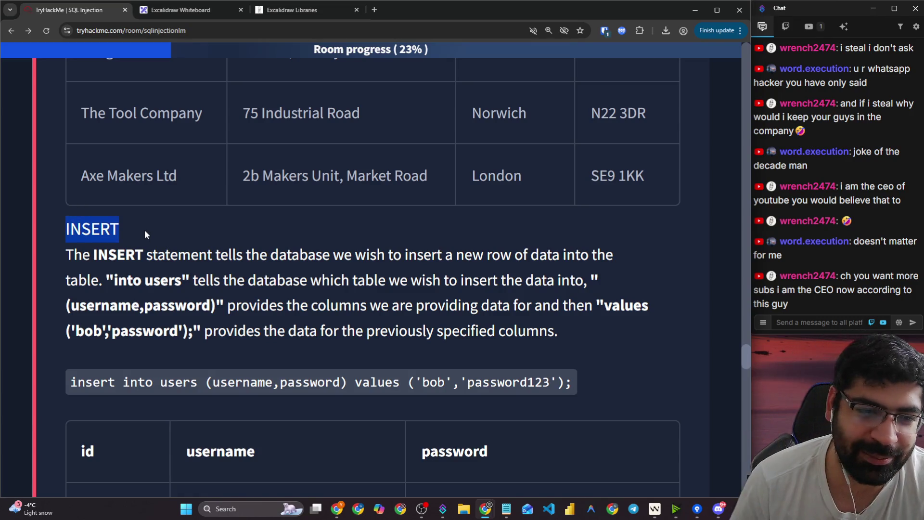
drag(74, 255, 619, 257)
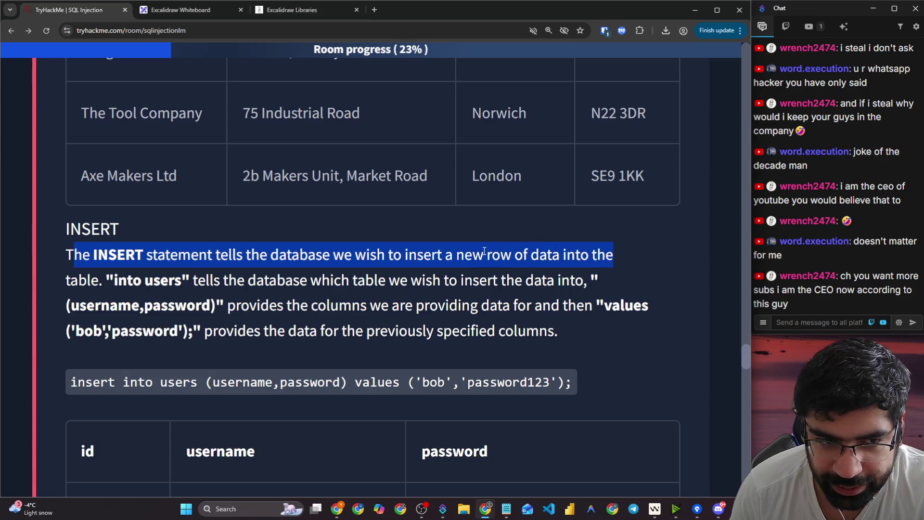
drag(113, 279, 582, 274)
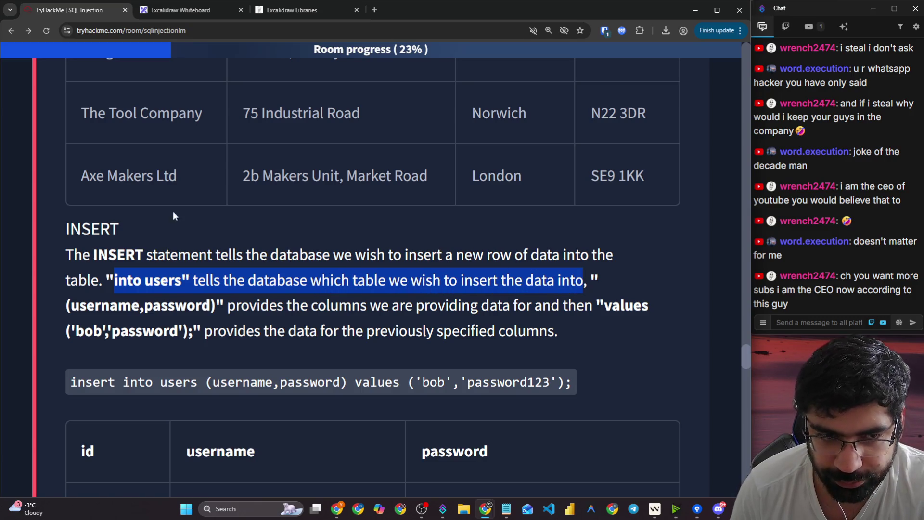
click(179, 10)
- Draw a large rectangle on the whiteboard for a new table
scroll(414, 152, up, 5)
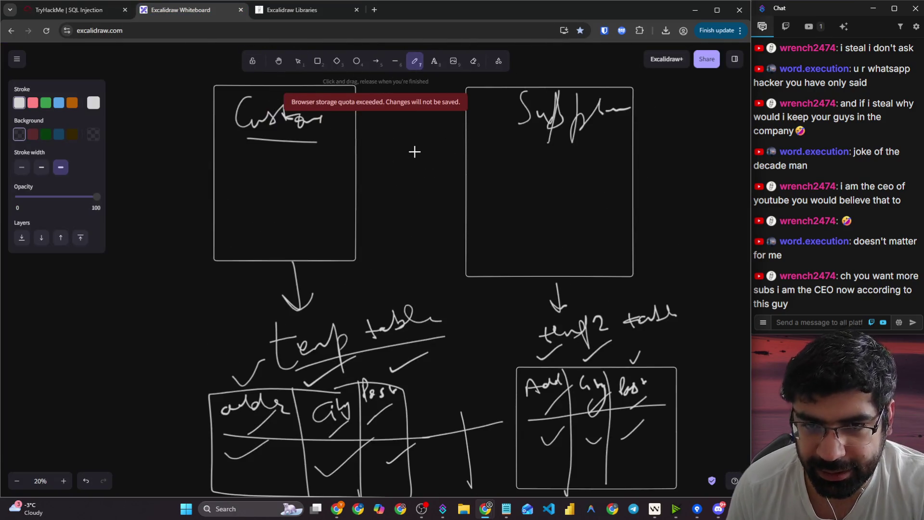
scroll(328, 168, down, 5)
scroll(378, 212, down, 5)
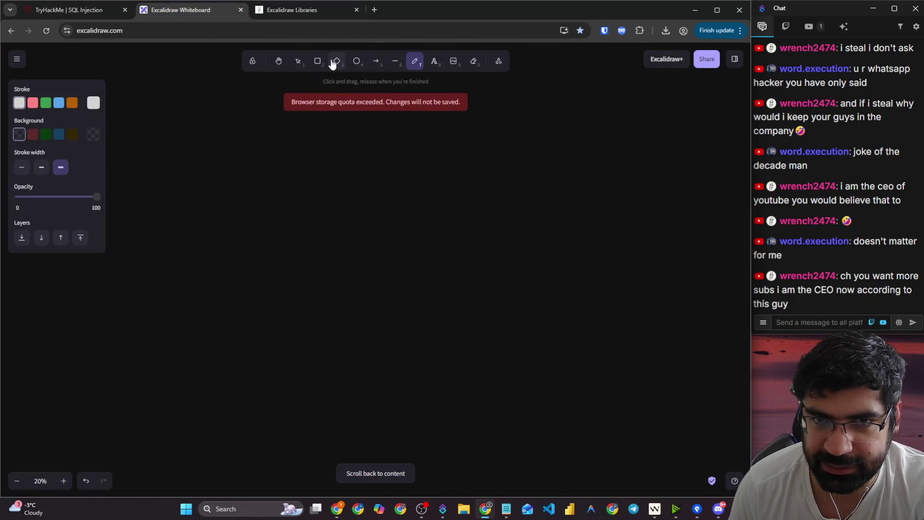
click(317, 61)
mouse_move(294, 139)
mouse_down()
mouse_move(365, 264)
mouse_move(490, 369)
mouse_up()
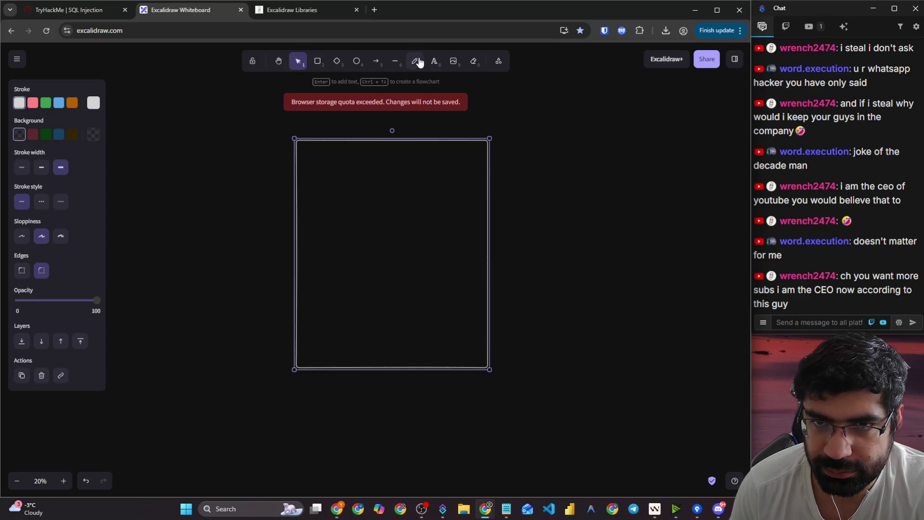
- Add a header line, two column dividers and the # and Ad headings to the table
click(416, 61)
drag(296, 188, 480, 187)
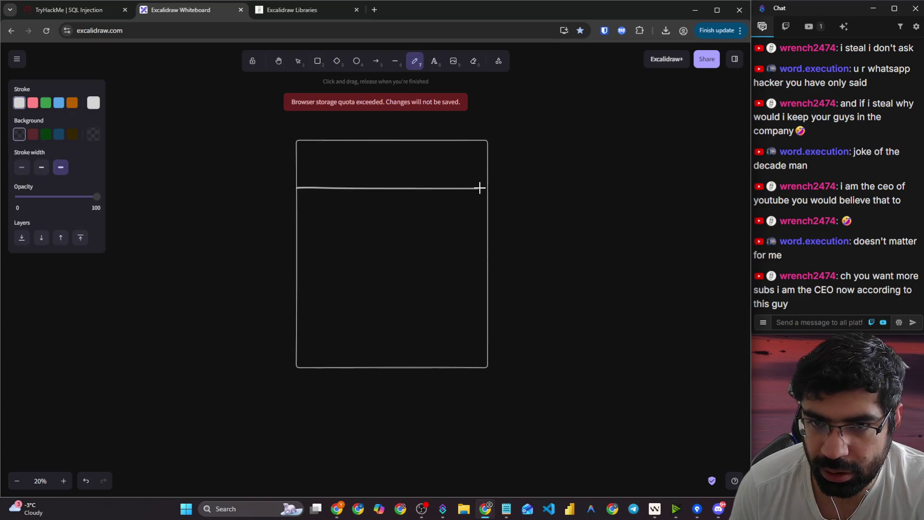
mouse_move(323, 151)
mouse_down()
mouse_move(319, 172)
mouse_move(351, 152)
mouse_up()
mouse_move(311, 170)
mouse_down()
mouse_move(345, 162)
mouse_move(360, 190)
mouse_move(385, 146)
mouse_move(392, 156)
mouse_move(424, 155)
mouse_up()
drag(357, 140, 373, 364)
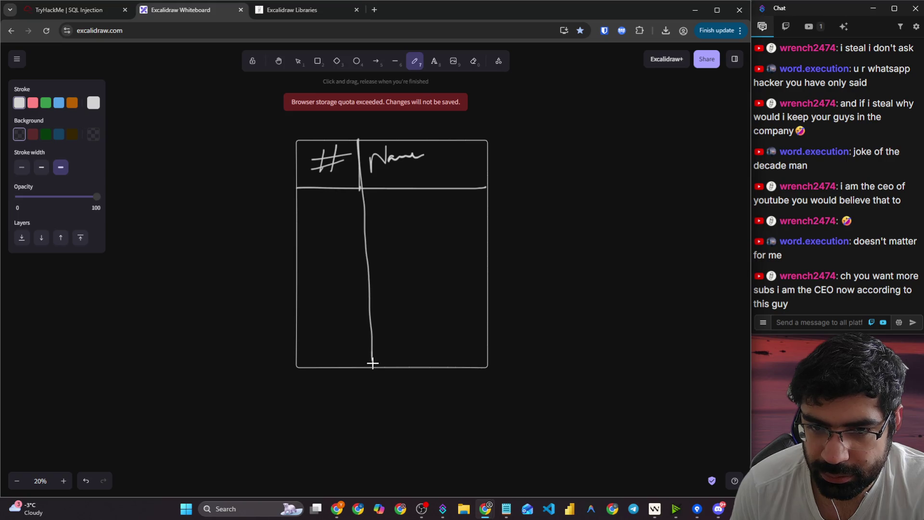
drag(436, 141, 442, 363)
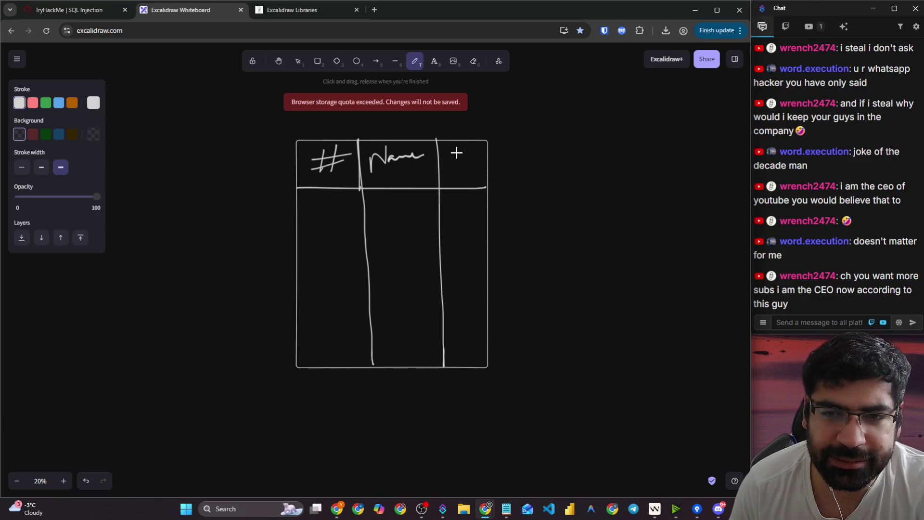
mouse_move(456, 153)
mouse_down()
mouse_move(455, 192)
mouse_move(474, 166)
mouse_move(490, 169)
mouse_move(512, 155)
mouse_move(534, 176)
mouse_up()
- Highlight the INSERT heading in the lesson, then come back to the sketch
click(67, 10)
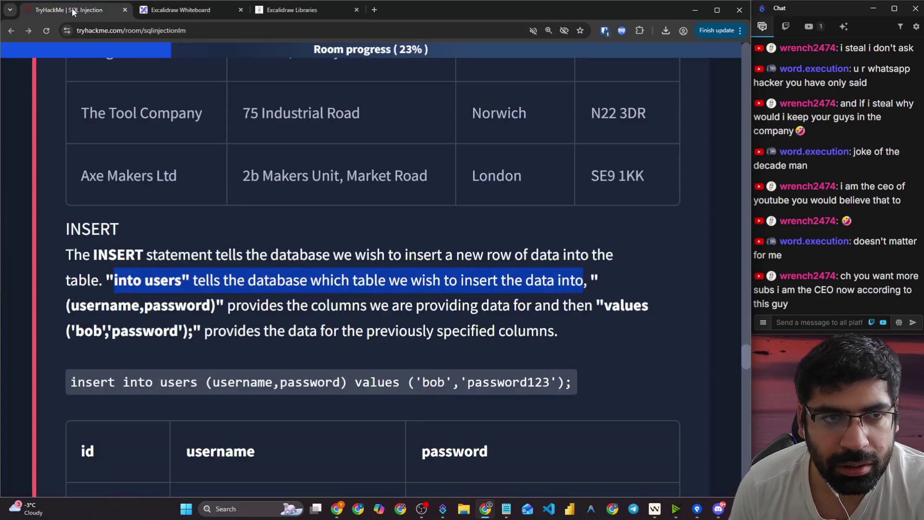
drag(55, 243, 109, 230)
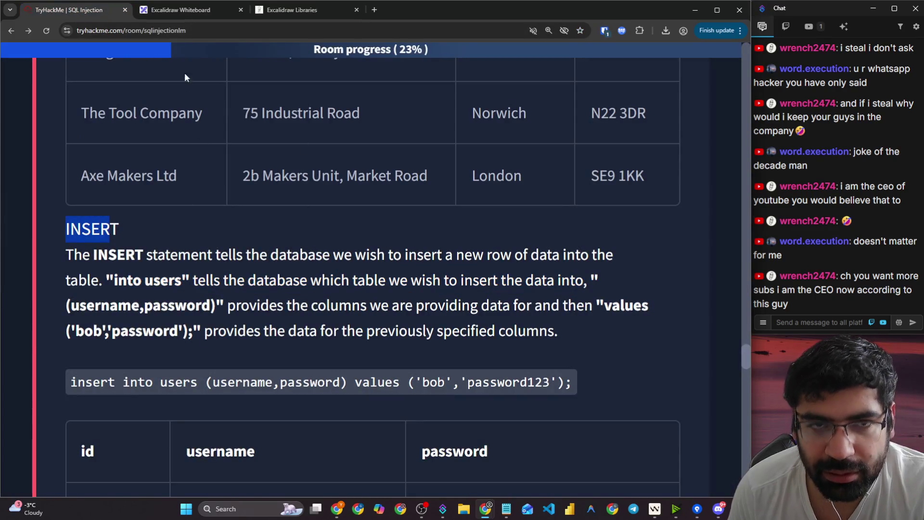
click(191, 4)
- Number the rows 1 to 4 and draw an arrow pointing at the new fourth row
drag(304, 214, 465, 209)
mouse_move(317, 193)
mouse_down()
mouse_move(318, 252)
mouse_move(341, 247)
mouse_move(317, 193)
mouse_up()
drag(331, 270, 325, 299)
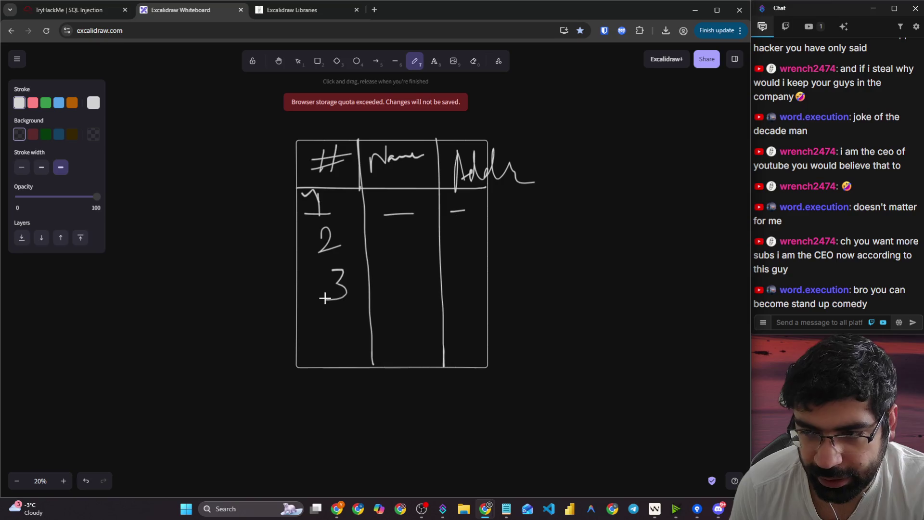
drag(177, 333, 313, 329)
drag(290, 319, 295, 350)
mouse_move(335, 313)
mouse_down()
mouse_move(350, 337)
mouse_move(482, 312)
mouse_up()
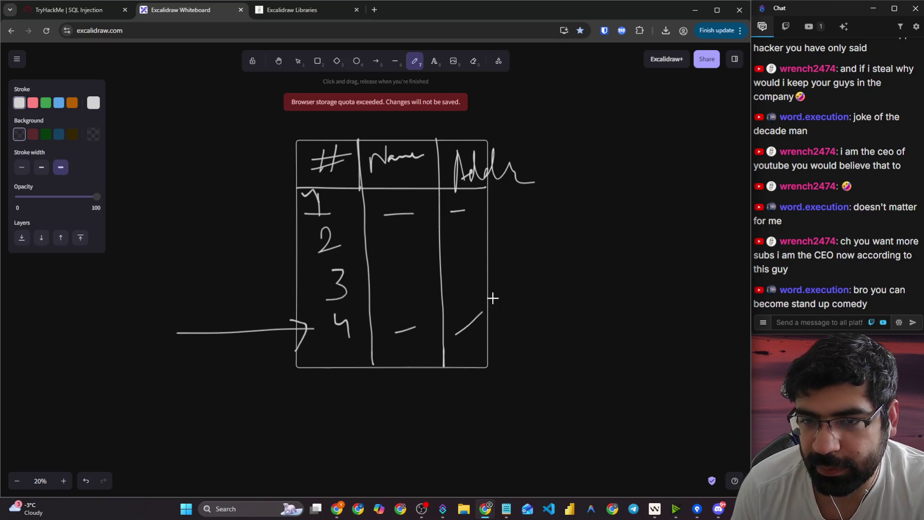
click(111, 10)
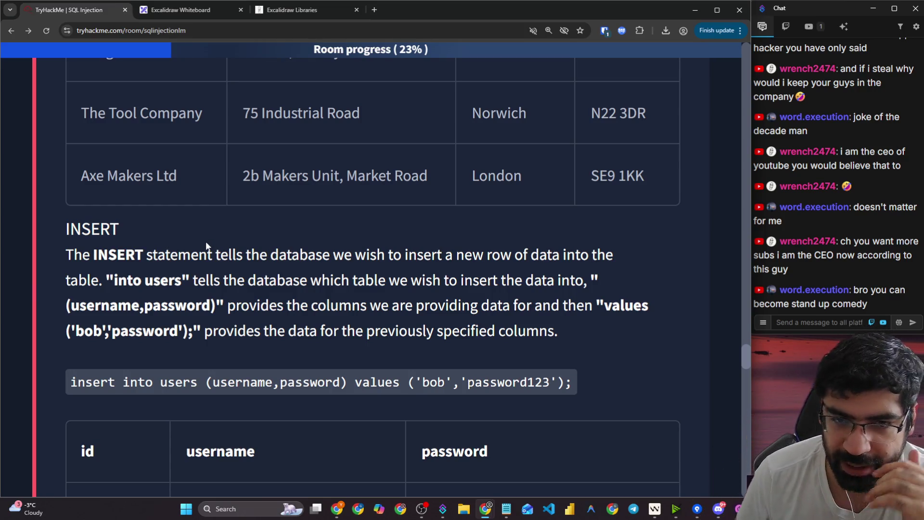
drag(377, 254, 597, 255)
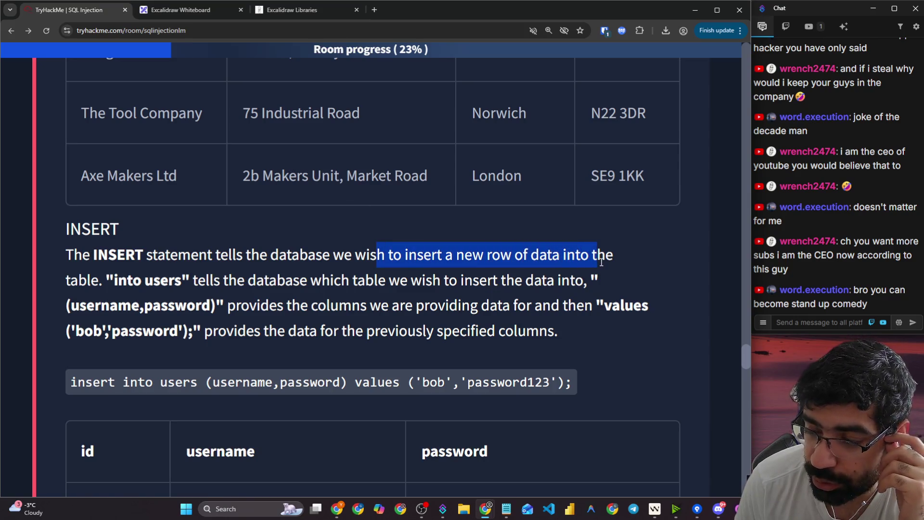
click(139, 283)
drag(197, 280, 310, 280)
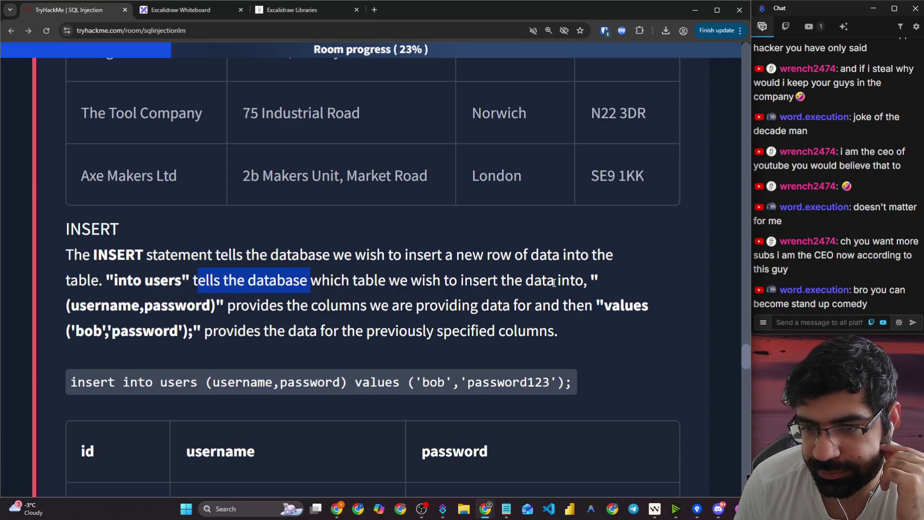
click(553, 282)
drag(127, 281, 181, 280)
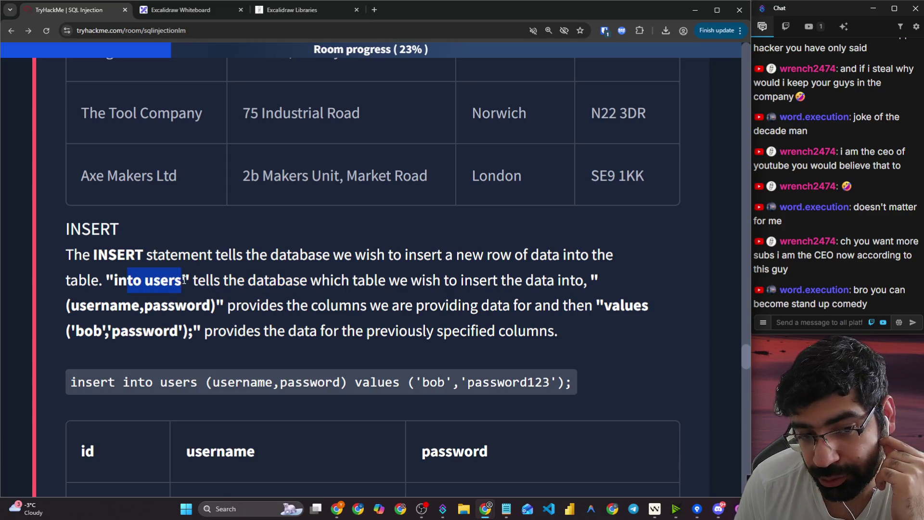
drag(261, 308, 458, 306)
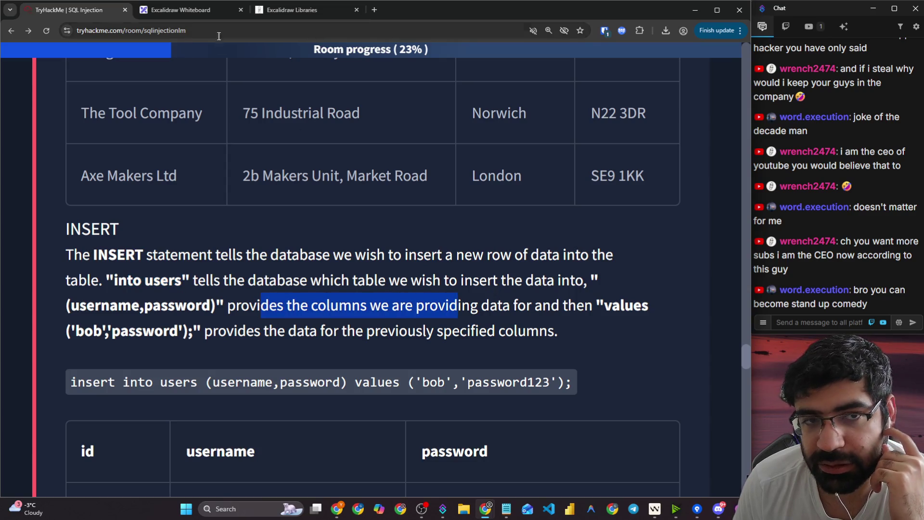
click(190, 14)
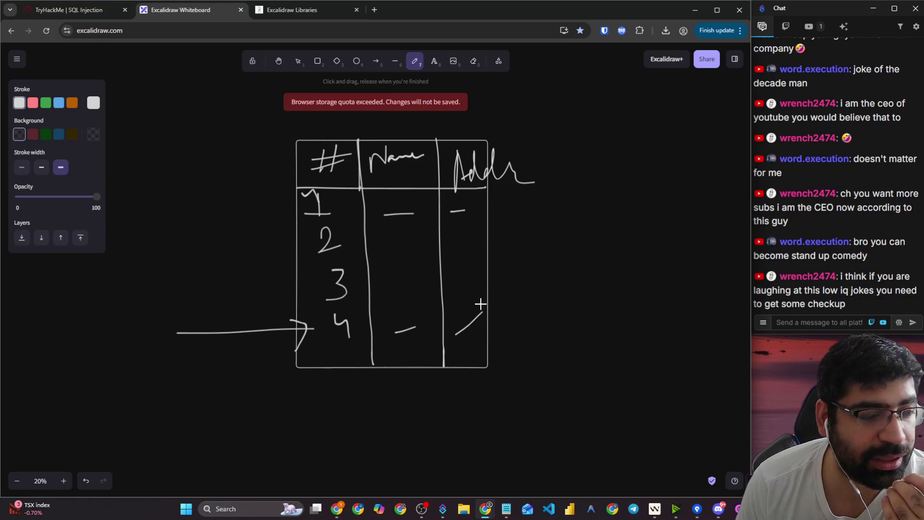
drag(478, 288, 464, 346)
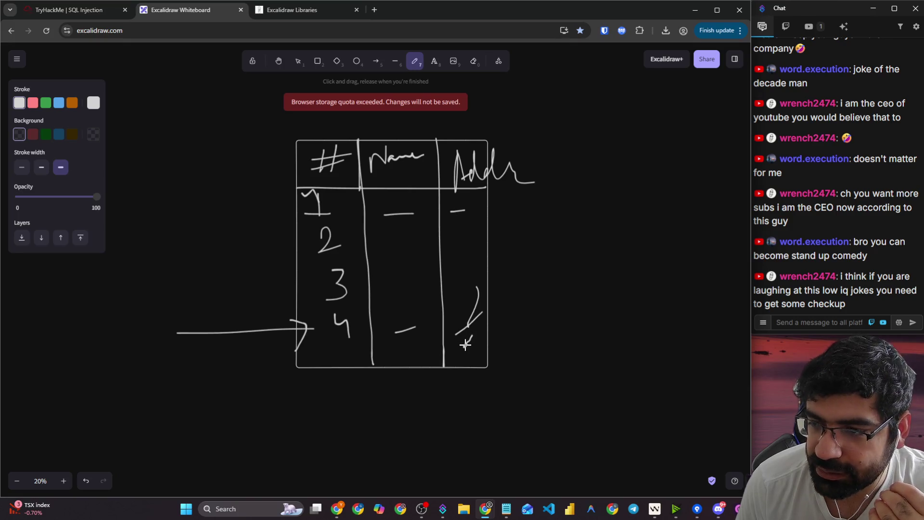
click(38, 3)
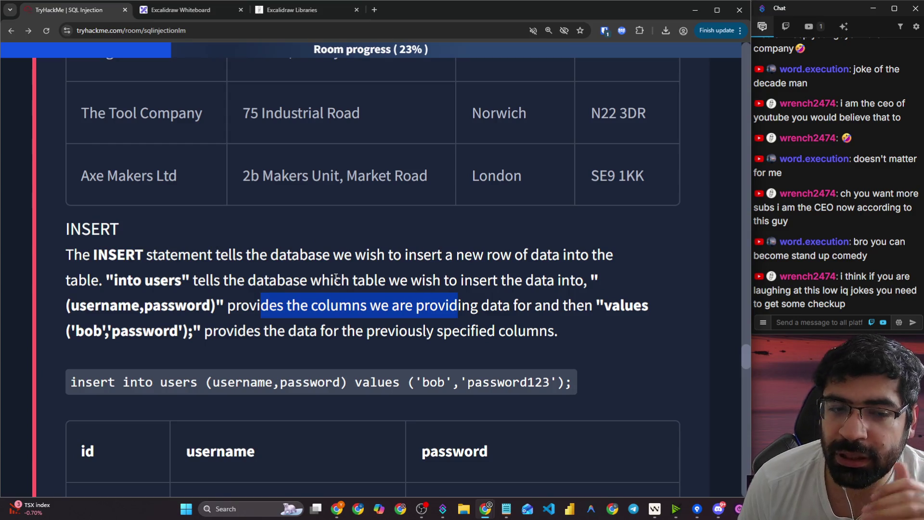
scroll(280, 329, down, 3)
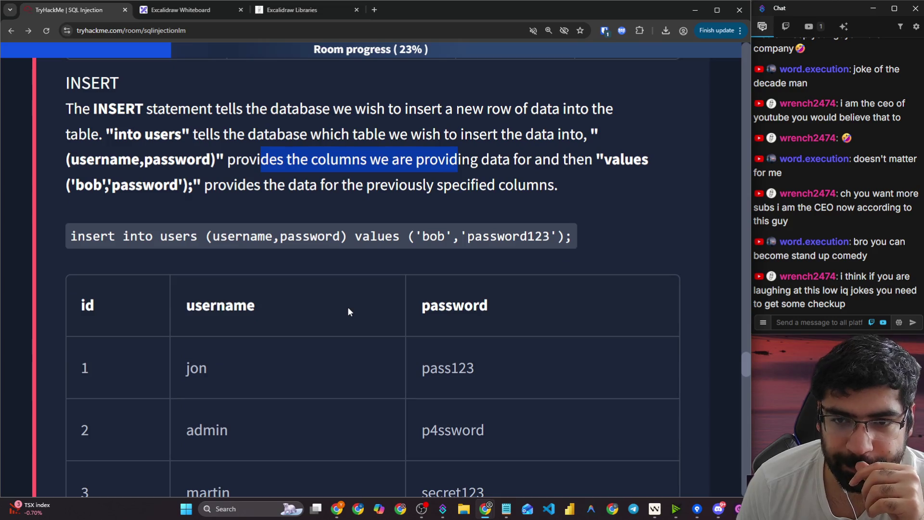
scroll(347, 308, down, 2)
double_click(102, 214)
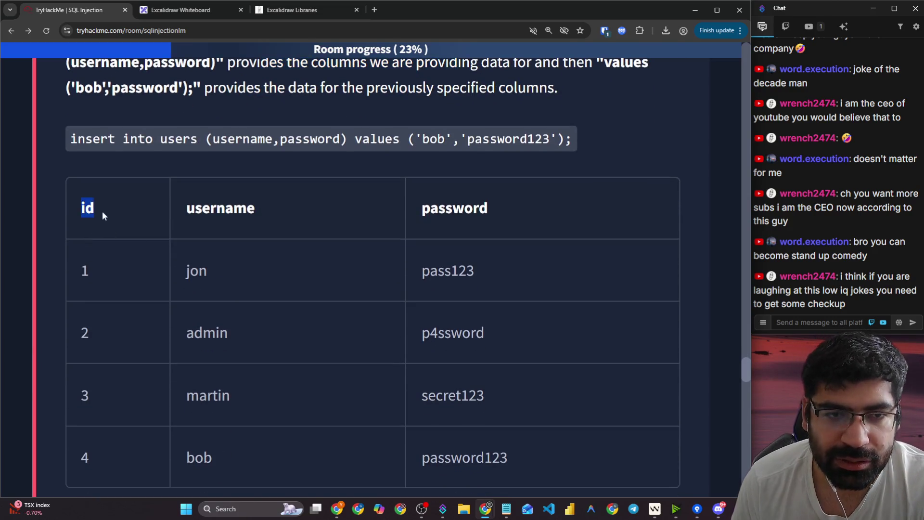
double_click(220, 209)
click(96, 139)
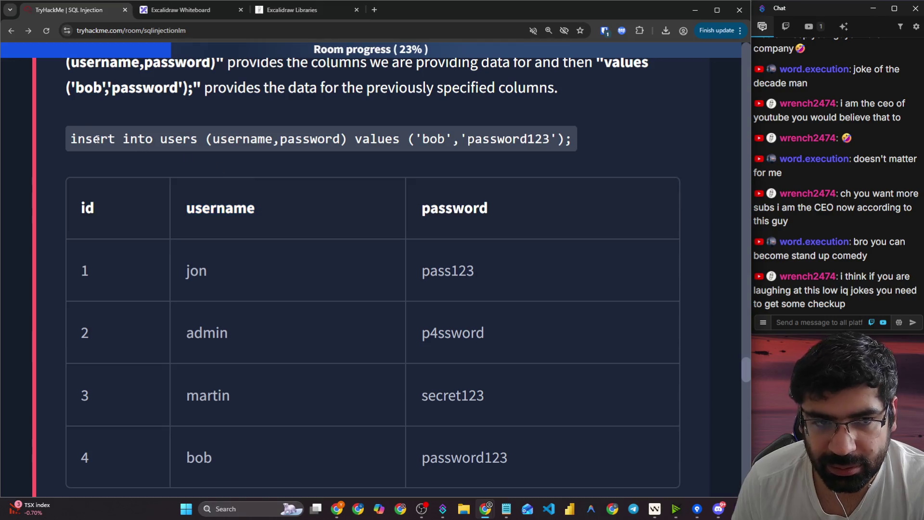
drag(70, 139, 323, 141)
click(174, 140)
double_click(178, 139)
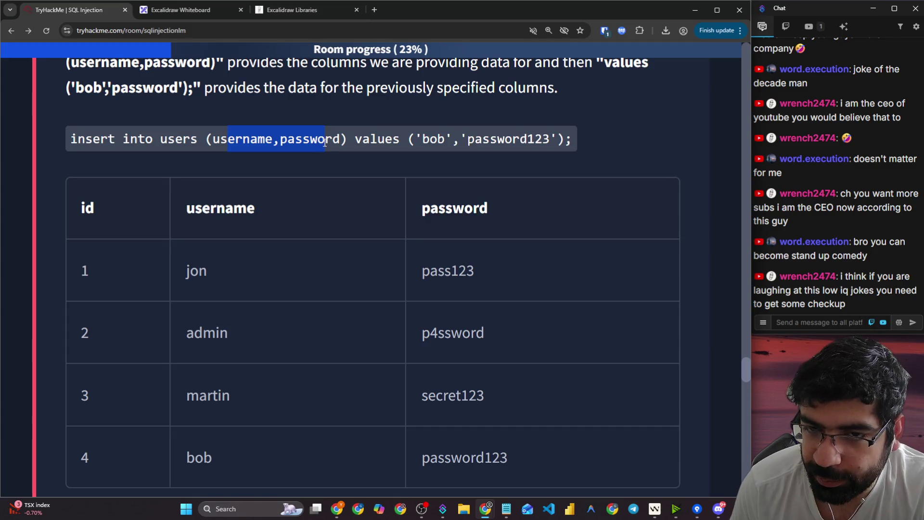
drag(423, 139, 549, 139)
scroll(490, 167, down, 1)
scroll(490, 168, down, 3)
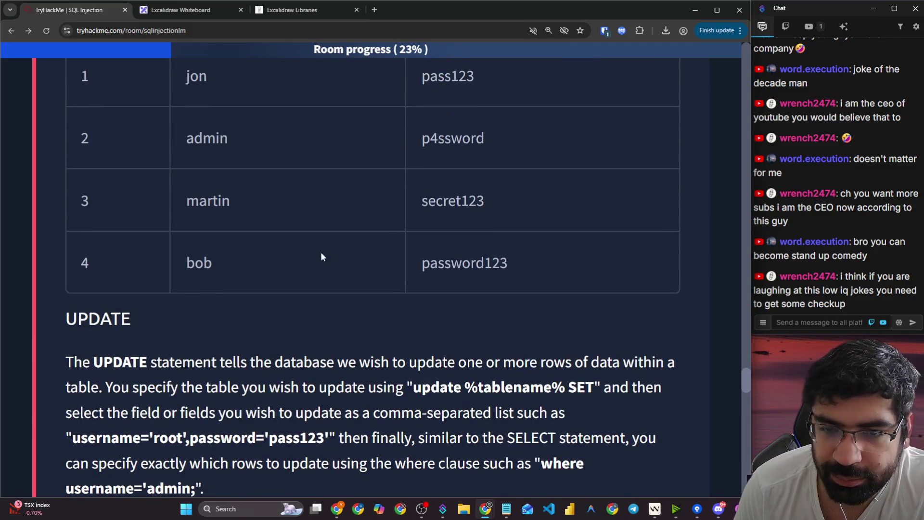
drag(193, 267, 597, 253)
scroll(549, 235, down, 2)
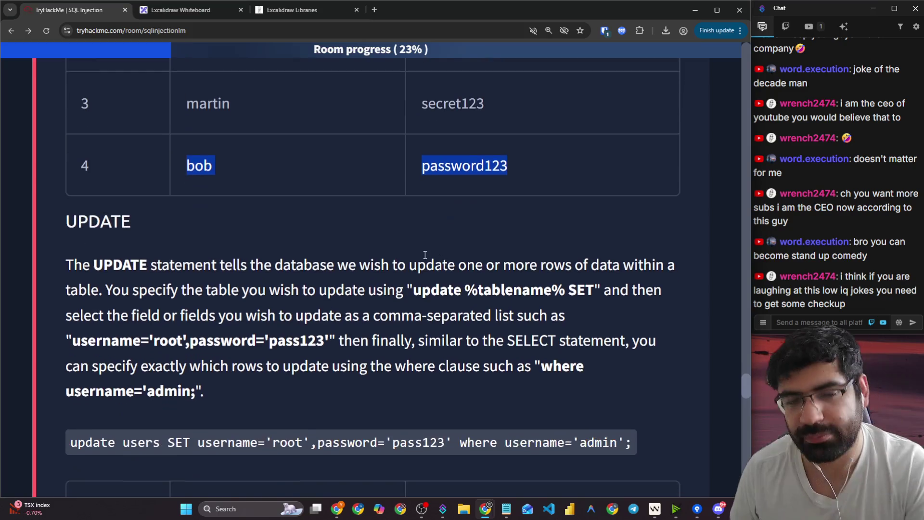
scroll(195, 180, up, 2)
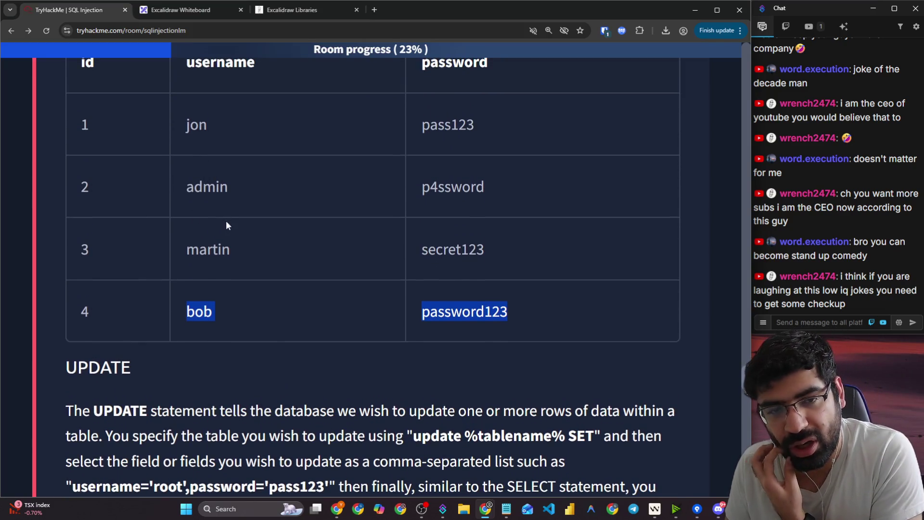
scroll(226, 235, down, 3)
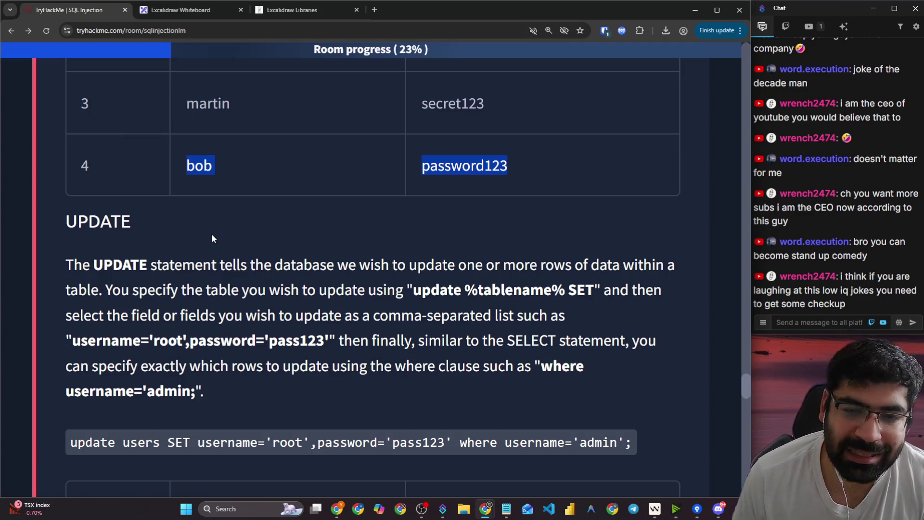
drag(94, 264, 193, 264)
scroll(193, 264, down, 2)
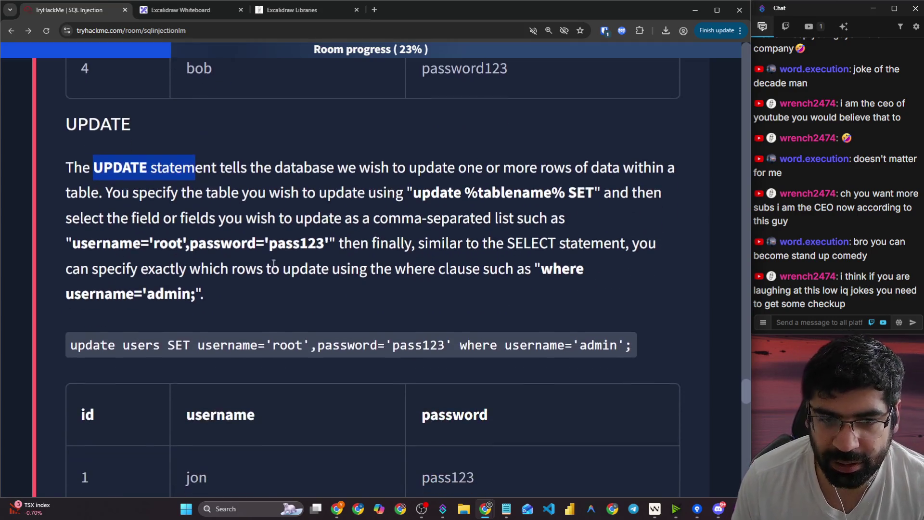
click(370, 191)
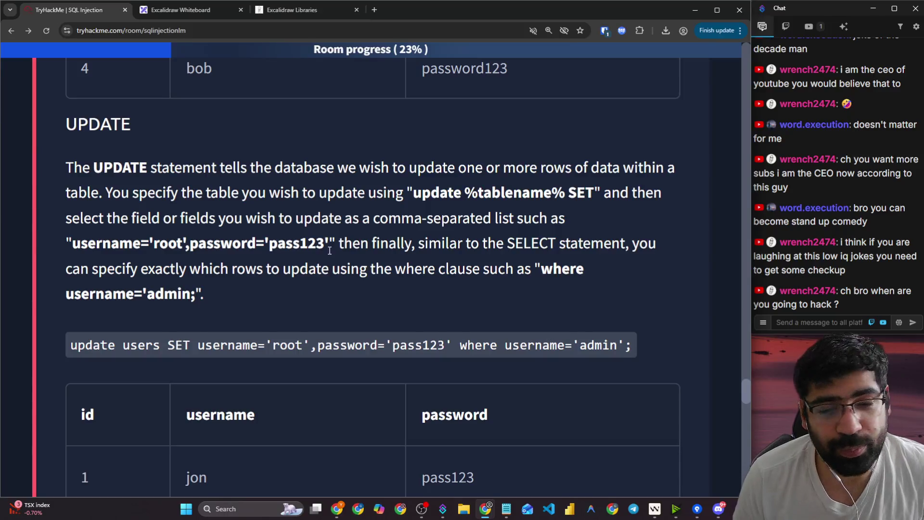
scroll(330, 251, down, 13)
scroll(332, 250, down, 15)
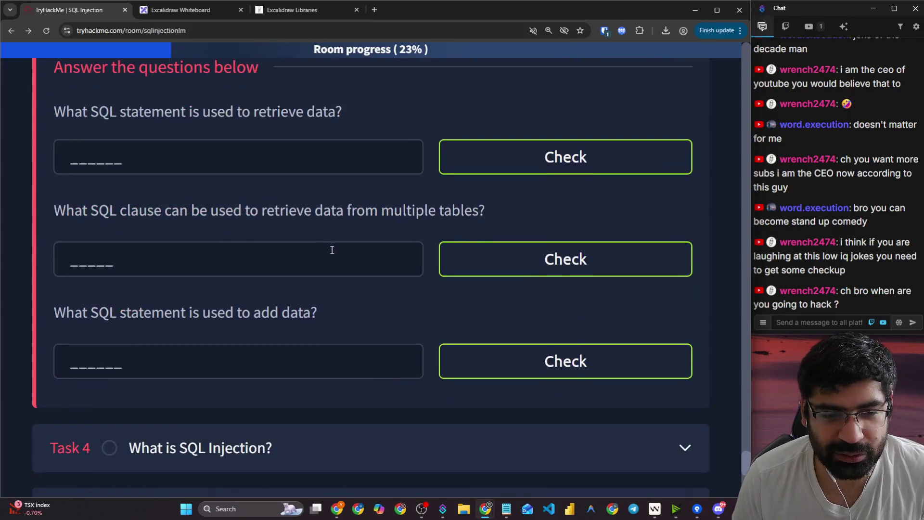
scroll(332, 254, up, 20)
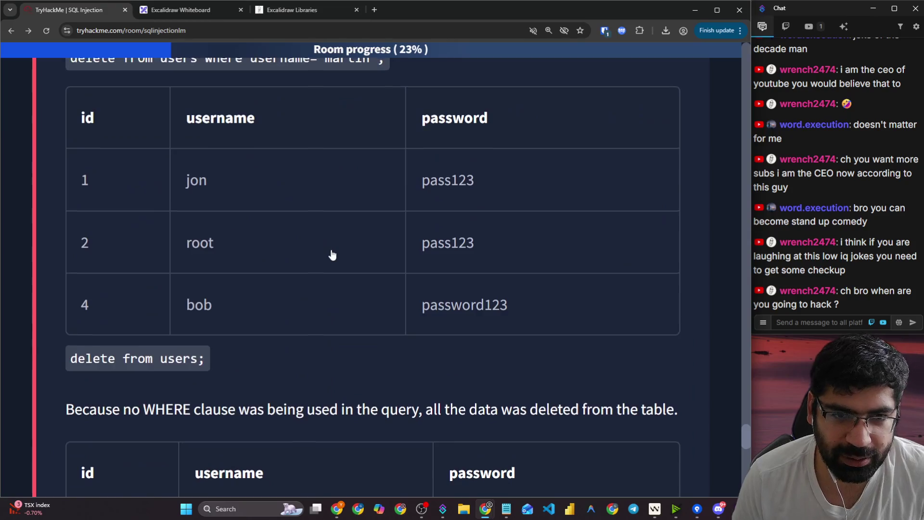
scroll(329, 247, up, 5)
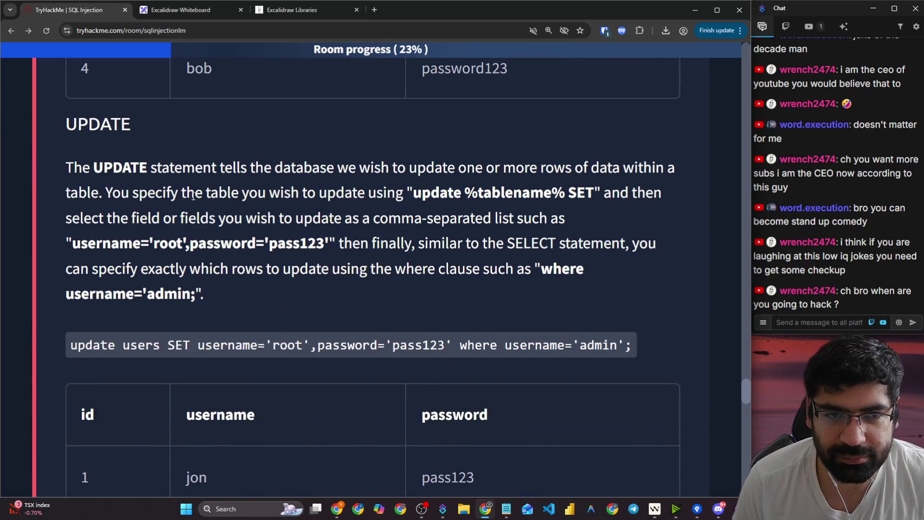
scroll(183, 192, up, 2)
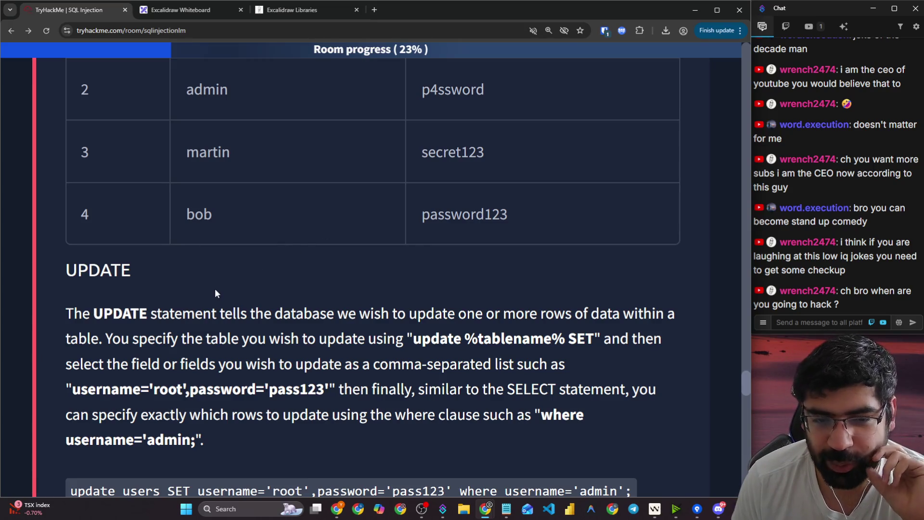
scroll(215, 293, down, 6)
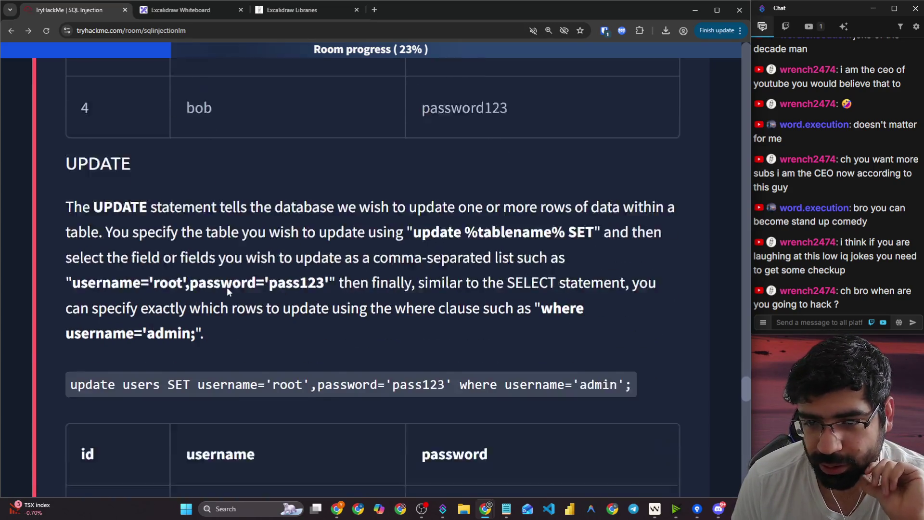
scroll(227, 291, down, 2)
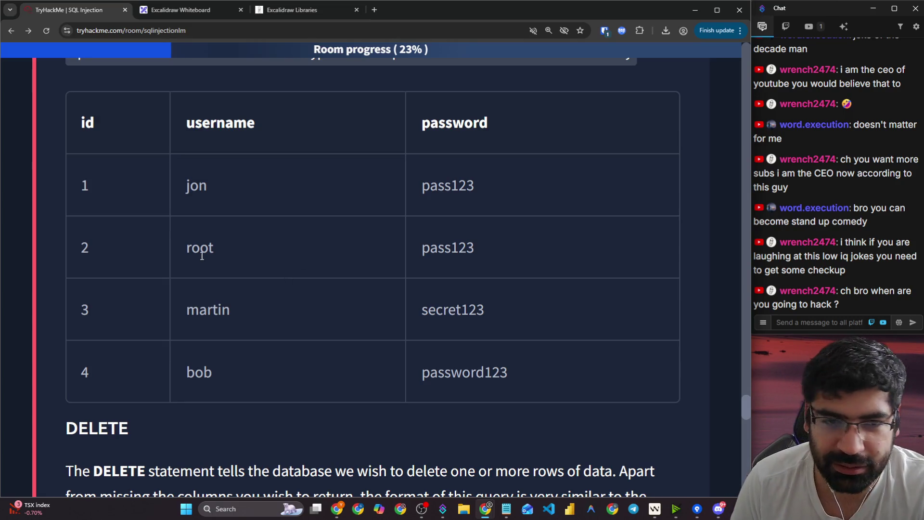
scroll(205, 255, up, 4)
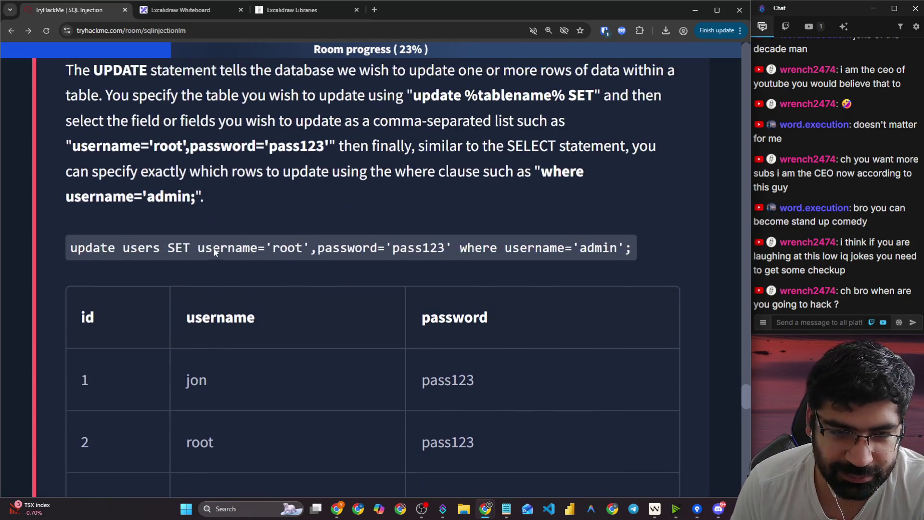
- Highlight the UPDATE keyword and then the SET keyword in the example query
drag(67, 250, 260, 250)
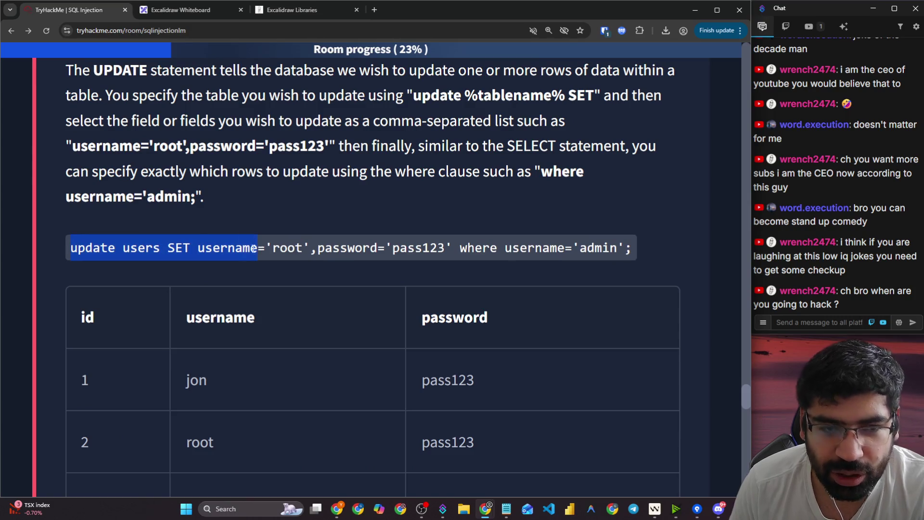
click(68, 259)
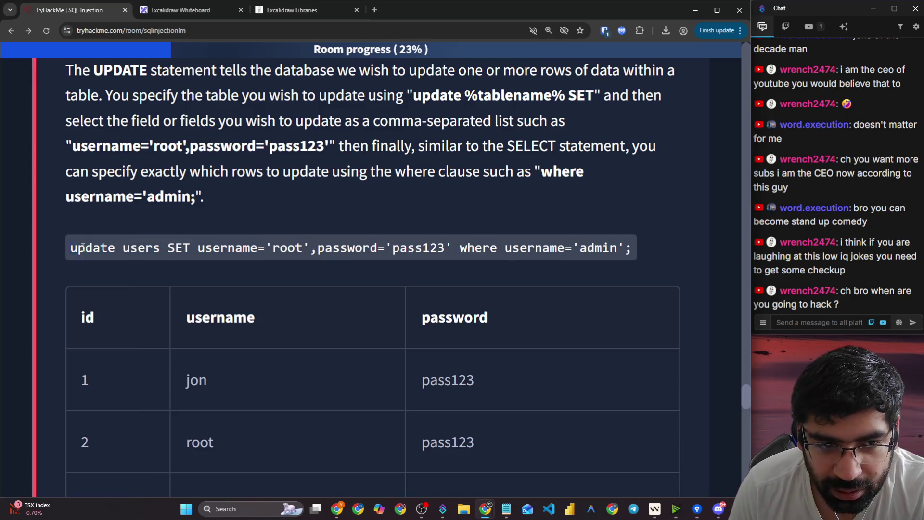
double_click(83, 247)
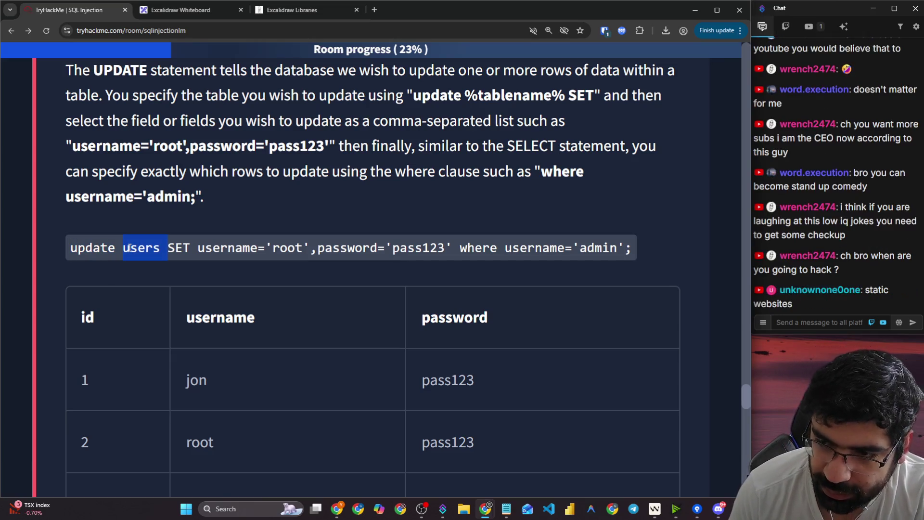
click(166, 249)
drag(164, 252, 195, 251)
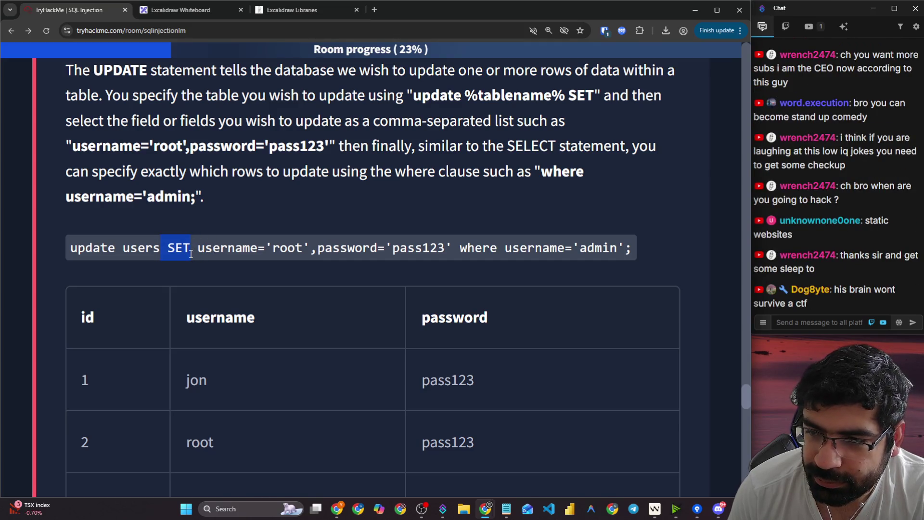
click(196, 253)
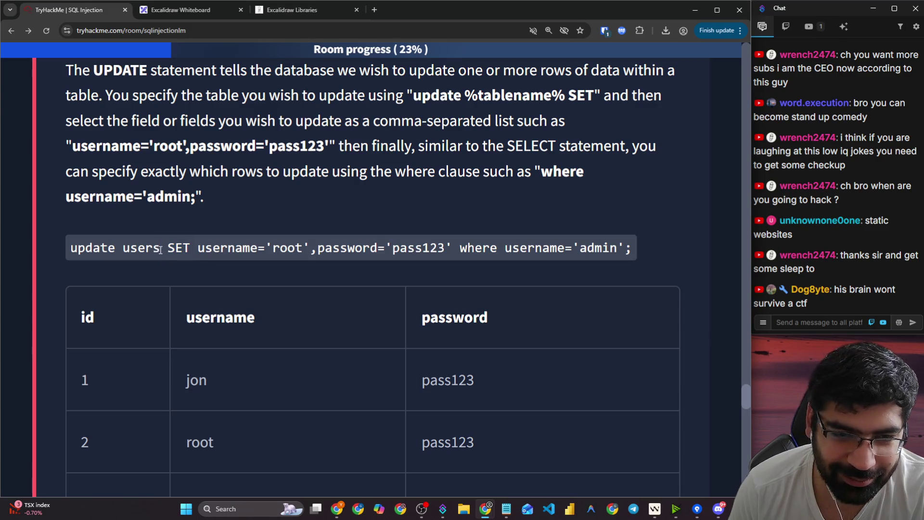
drag(164, 250, 195, 251)
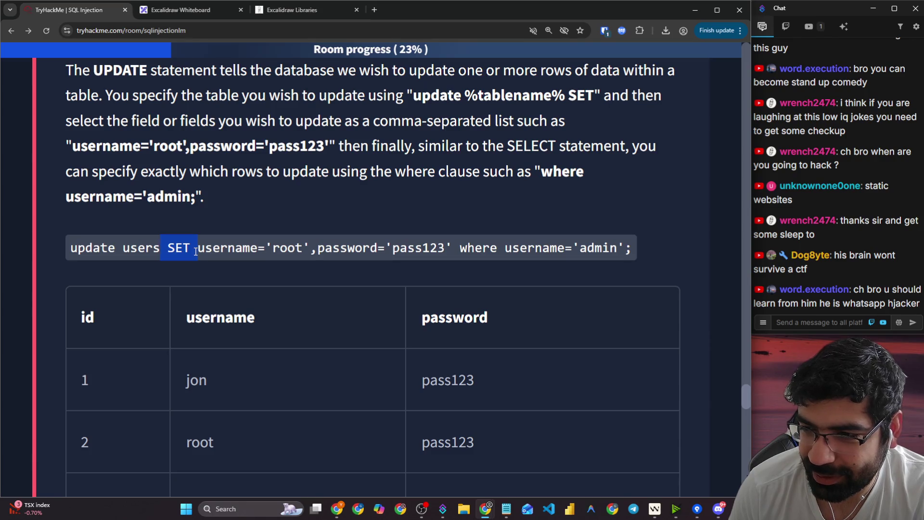
click(195, 252)
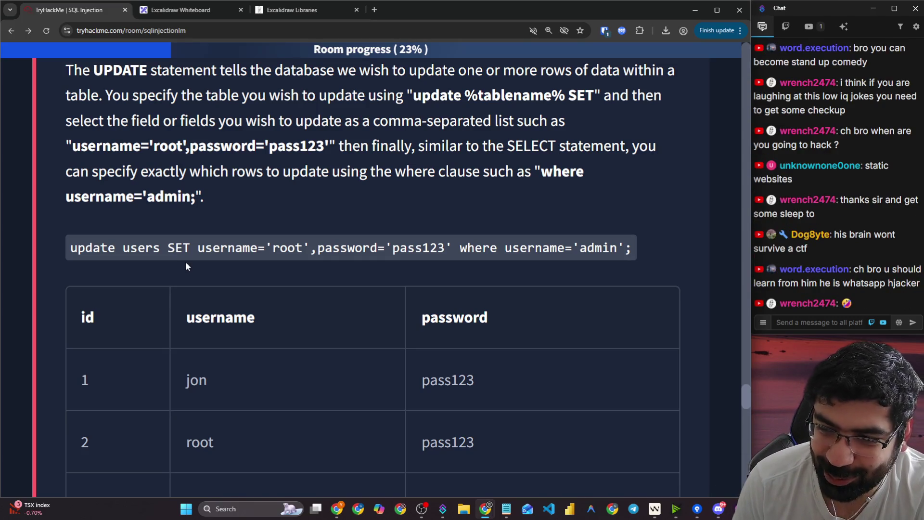
drag(167, 249, 195, 250)
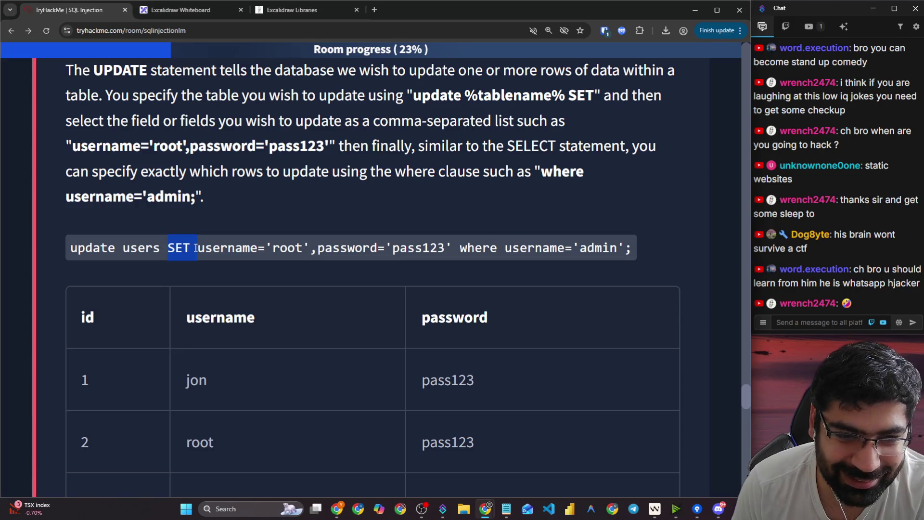
click(195, 249)
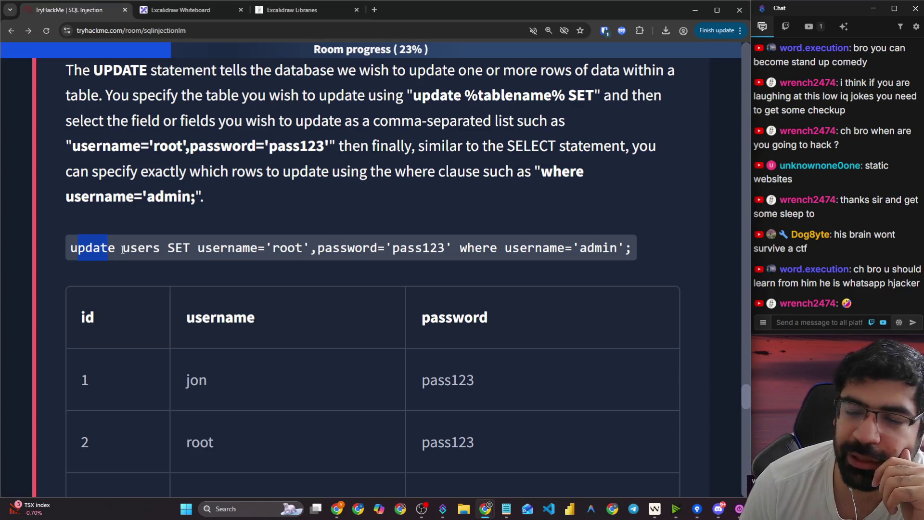
drag(123, 249, 160, 250)
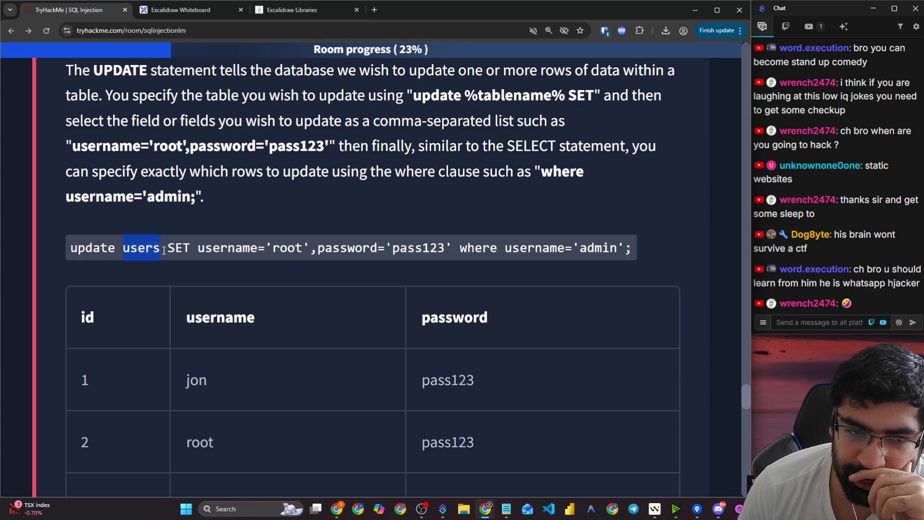
click(179, 248)
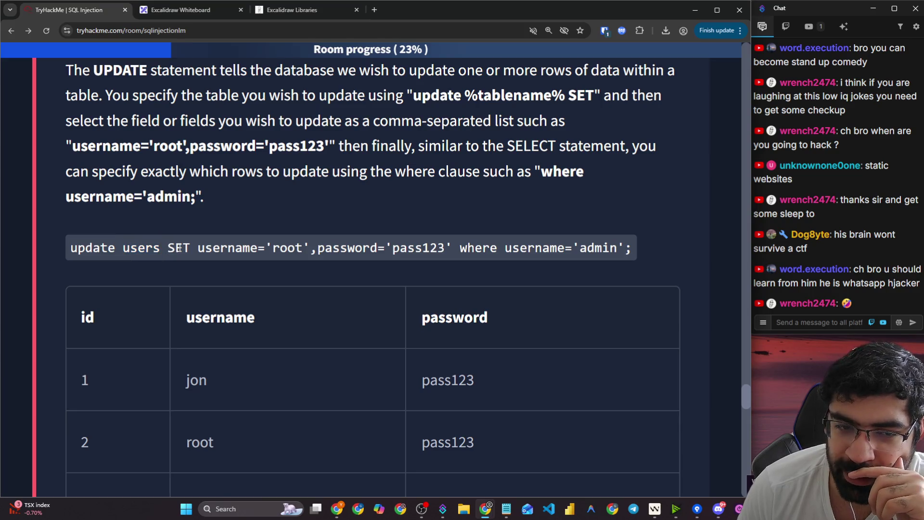
drag(290, 246, 454, 251)
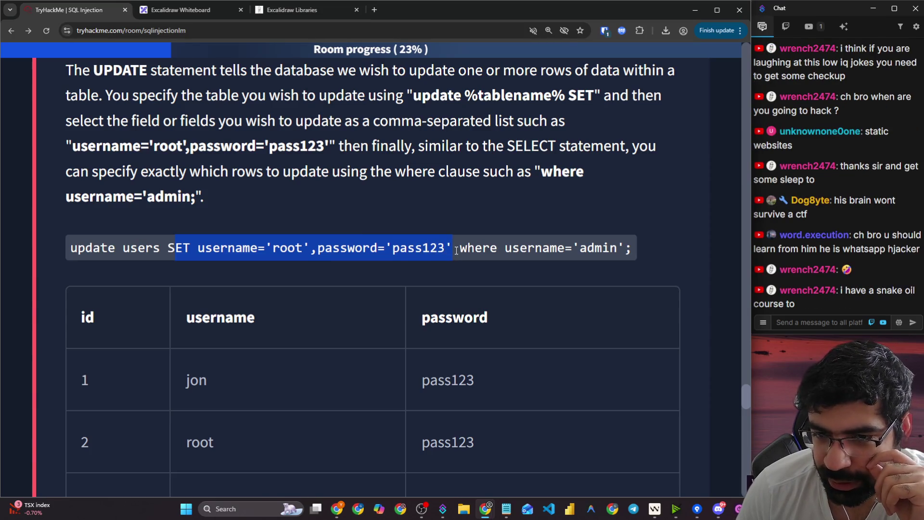
click(432, 248)
drag(198, 248, 443, 250)
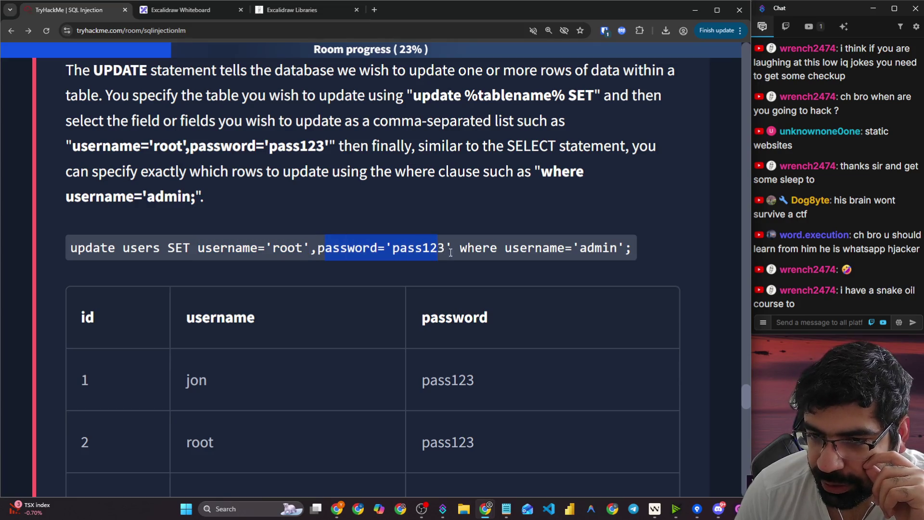
drag(528, 249, 621, 248)
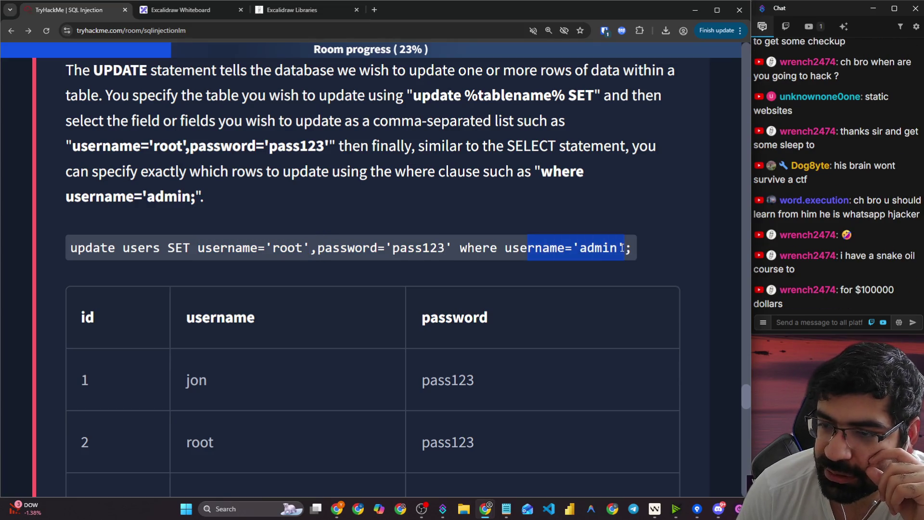
click(621, 248)
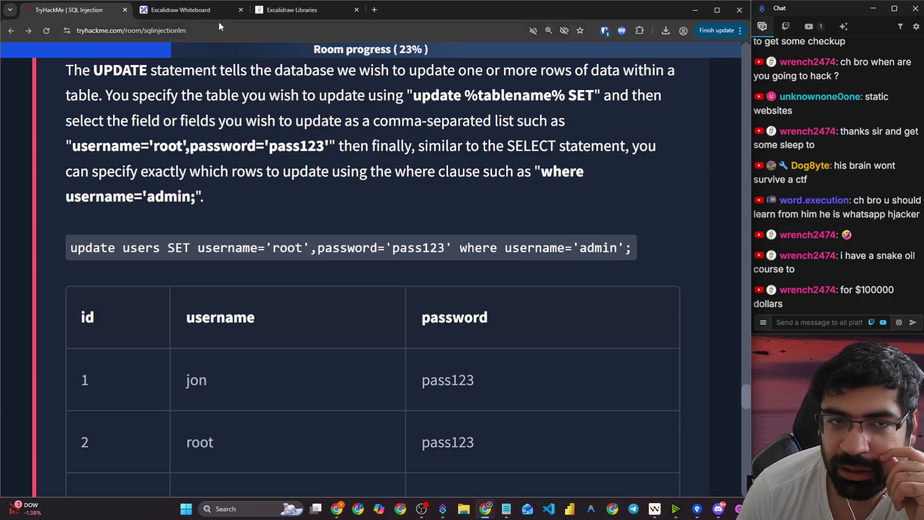
click(241, 10)
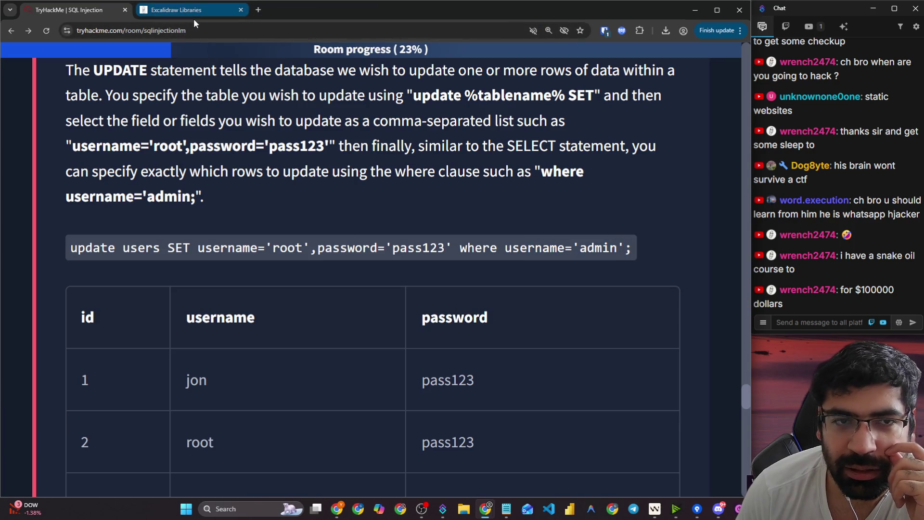
- Load excalidraw.com again from the address bar
click(219, 13)
click(213, 29)
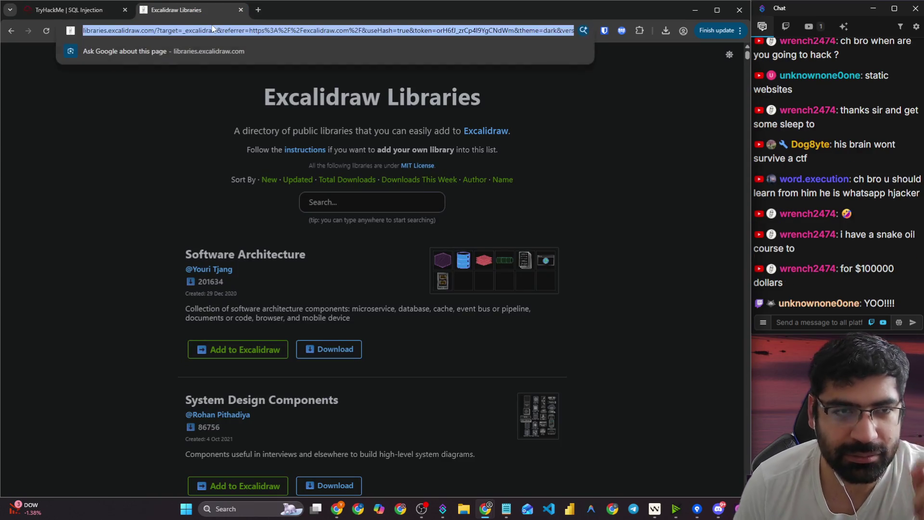
text(excalidraw.com)
key(Return)
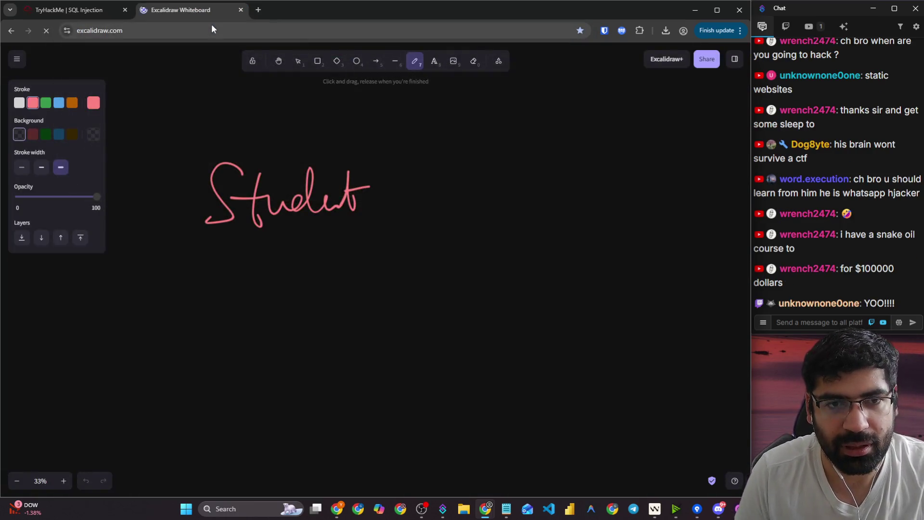
- Copy the users table from TryHackMe, paste it onto the whiteboard, then delete it
click(65, 10)
scroll(96, 199, down, 5)
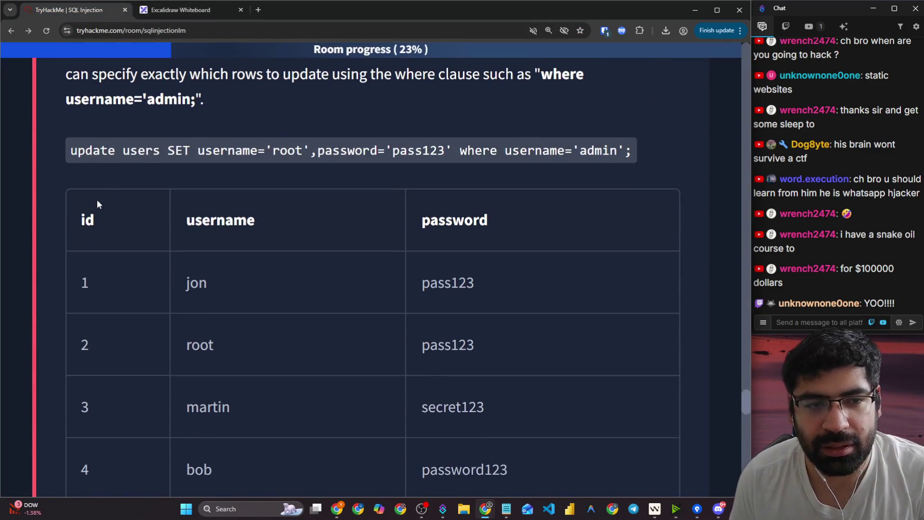
mouse_move(73, 138)
mouse_down()
mouse_move(155, 76)
mouse_move(552, 303)
mouse_up()
key(ctrl+c)
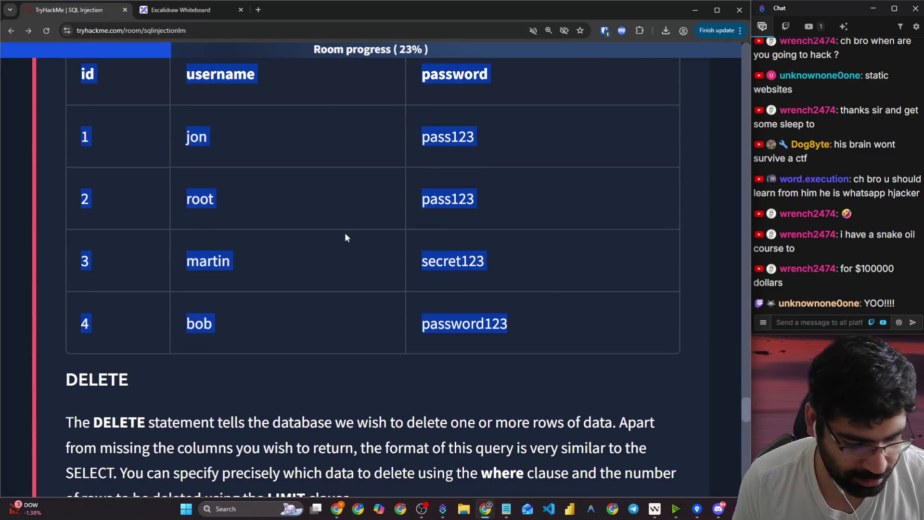
click(189, 2)
scroll(247, 287, down, 10)
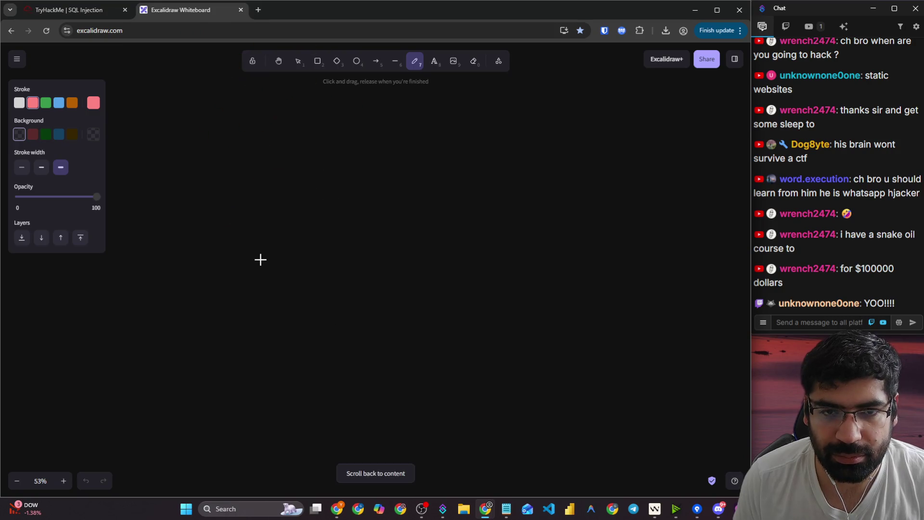
scroll(274, 258, up, 5)
scroll(253, 237, down, 3)
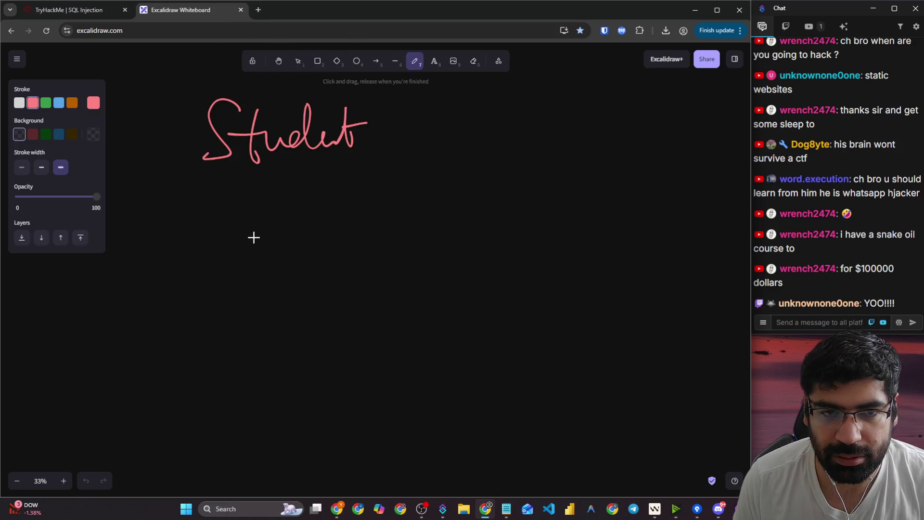
key(ctrl+v)
mouse_move(253, 235)
mouse_down()
mouse_move(227, 189)
mouse_move(351, 225)
mouse_move(249, 218)
mouse_up()
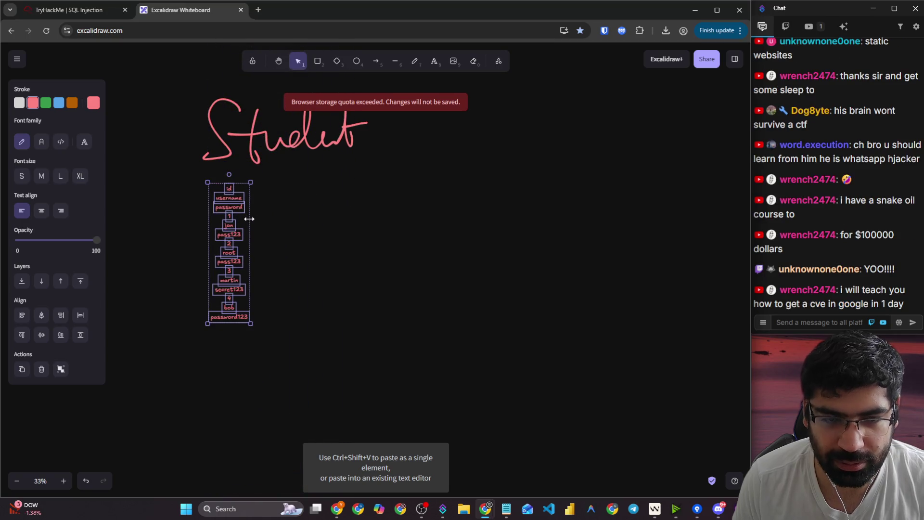
key(Delete)
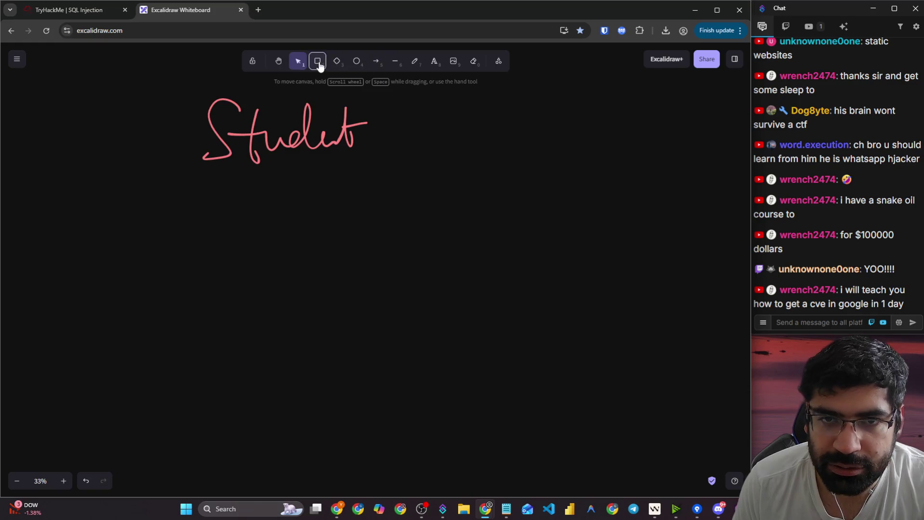
- Draw a trial rectangle below Student and undo it
click(317, 61)
mouse_move(268, 232)
mouse_down()
mouse_move(363, 338)
mouse_move(470, 407)
mouse_up()
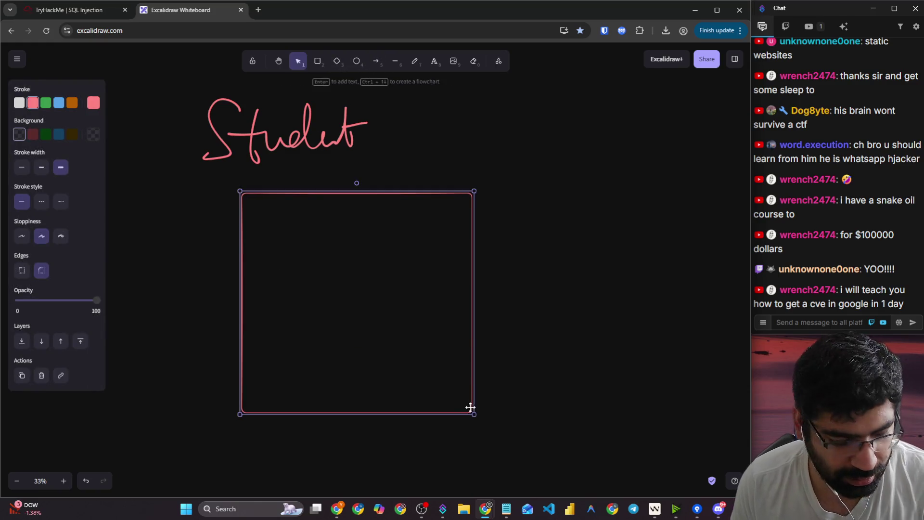
key(ctrl+z)
key(ctrl+z)
scroll(432, 311, up, 6)
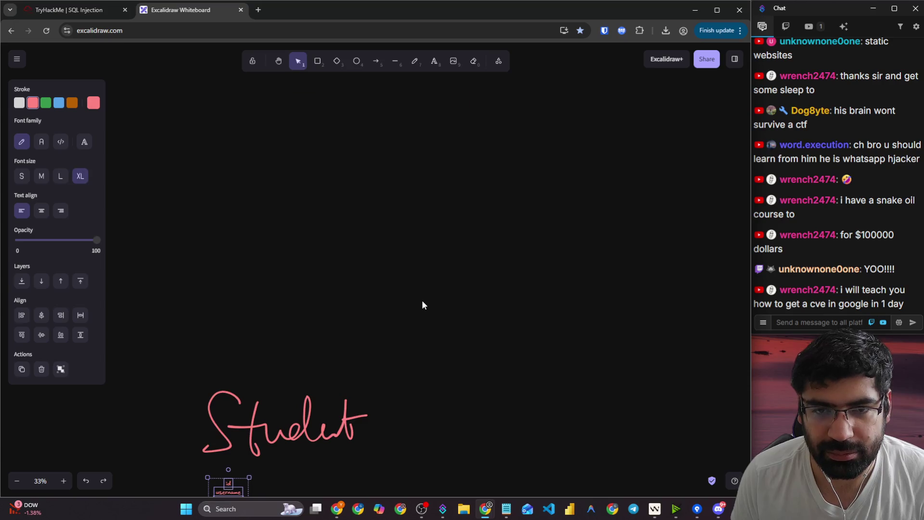
scroll(421, 303, up, 5)
click(421, 299)
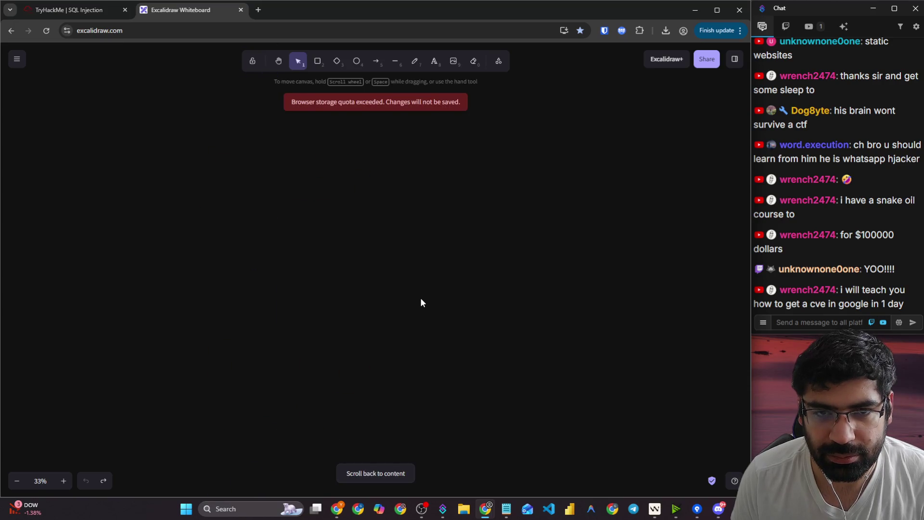
scroll(382, 279, down, 5)
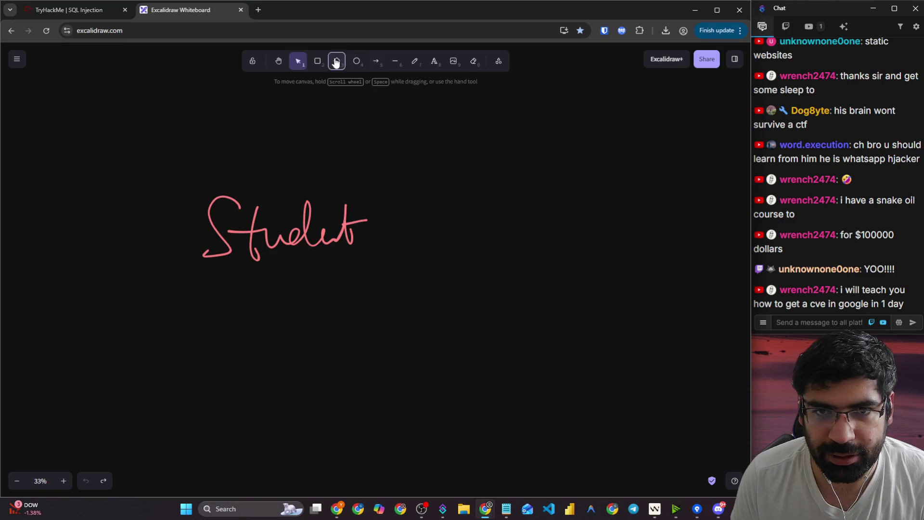
click(317, 62)
- Draw a tall white-outlined rectangle below the Student title
mouse_move(313, 263)
mouse_down()
mouse_move(524, 423)
mouse_move(517, 480)
mouse_up()
click(19, 102)
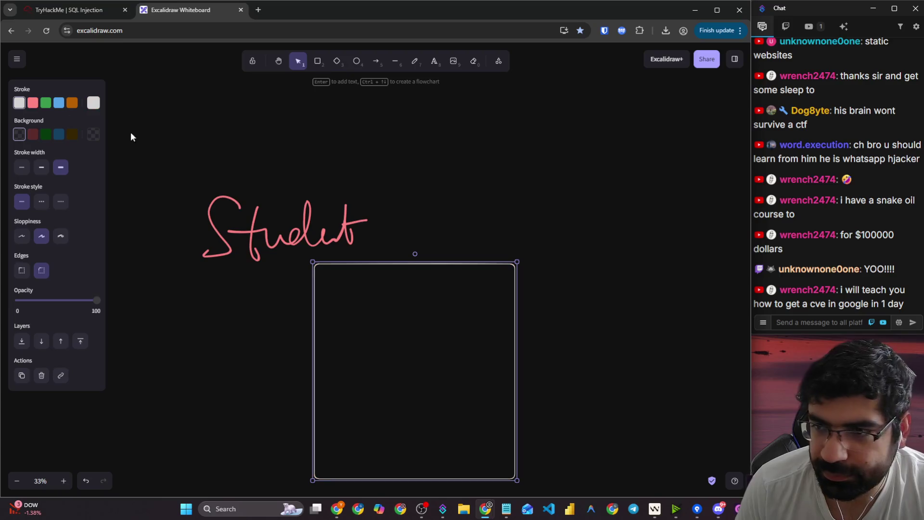
scroll(452, 191, down, 1)
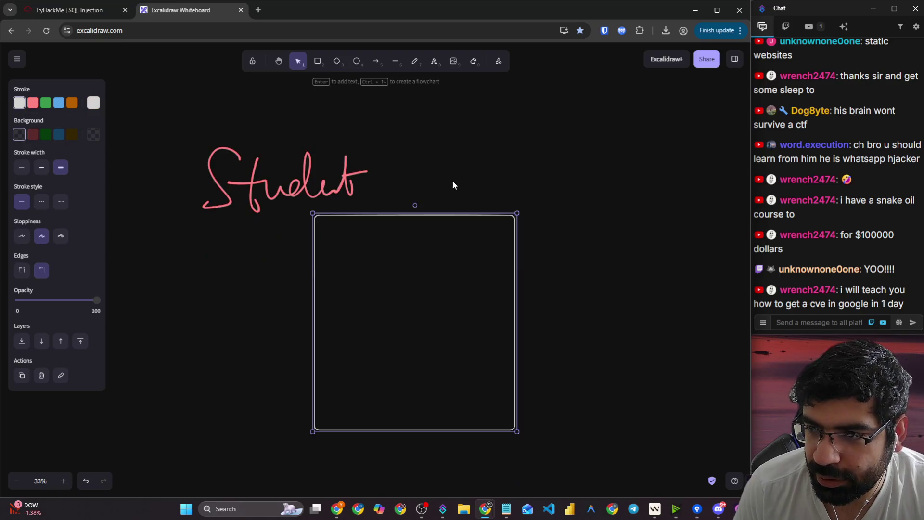
click(414, 62)
click(402, 286)
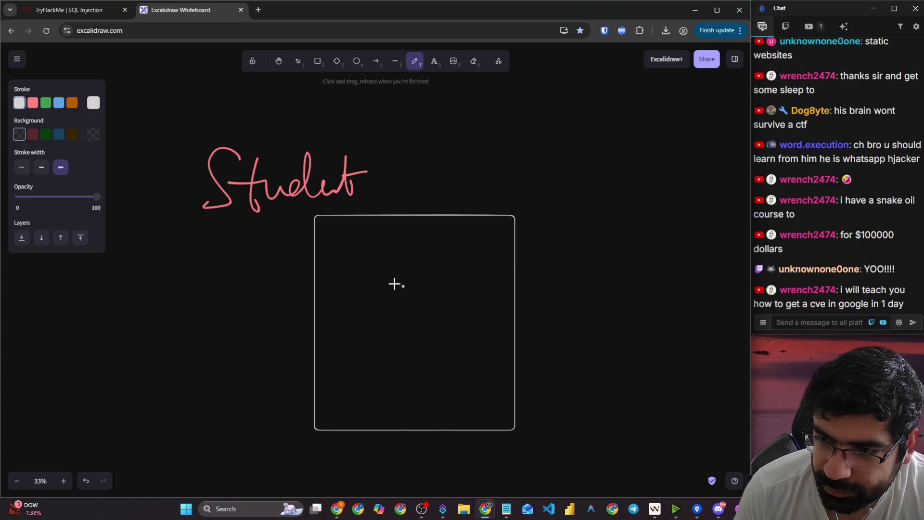
- Underline Student and draw the header row line and two column dividers
drag(257, 210, 329, 205)
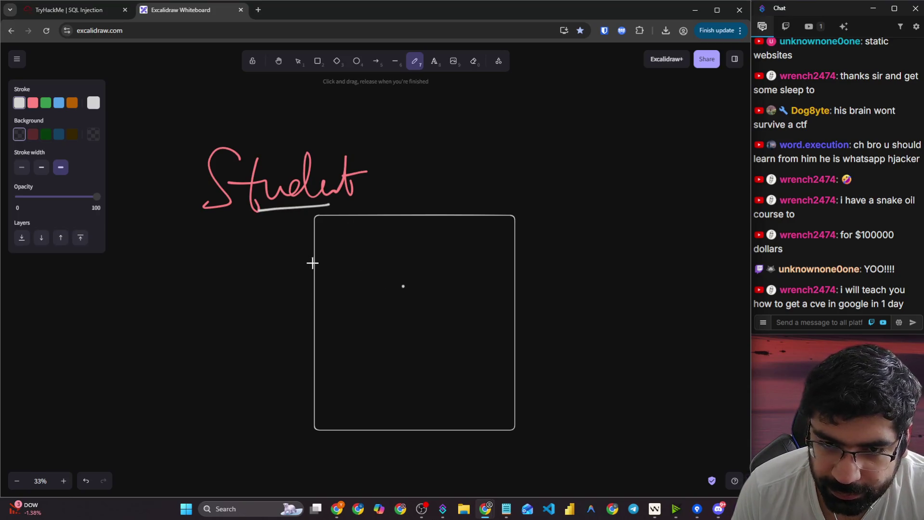
drag(312, 262, 511, 263)
drag(380, 219, 383, 481)
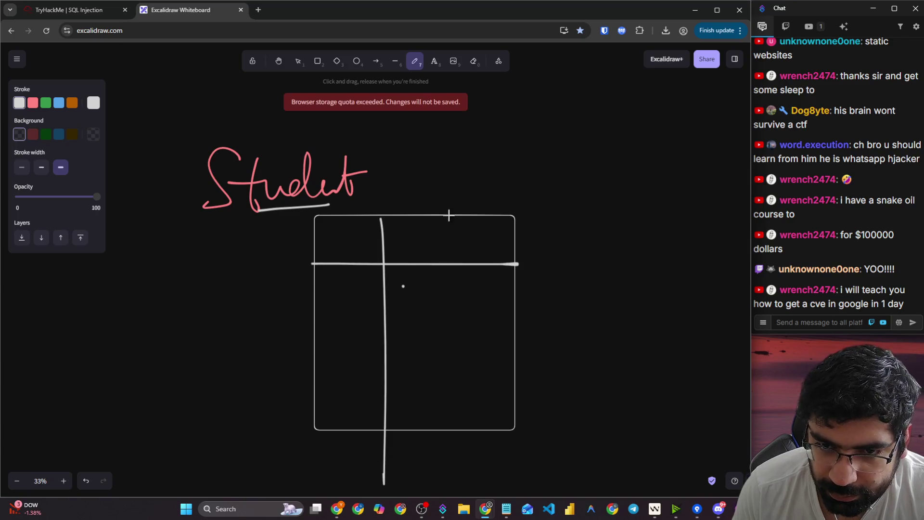
drag(448, 210, 448, 469)
- Write the headers #, Stu and Adm in the three header cells
mouse_move(340, 224)
mouse_down()
mouse_move(342, 257)
mouse_move(353, 250)
mouse_up()
mouse_move(333, 238)
mouse_down()
mouse_move(361, 233)
mouse_move(398, 247)
mouse_up()
drag(421, 223, 423, 247)
mouse_move(414, 236)
mouse_down()
mouse_move(445, 240)
mouse_move(470, 226)
mouse_move(479, 248)
mouse_up()
drag(461, 241, 486, 237)
drag(498, 238, 518, 236)
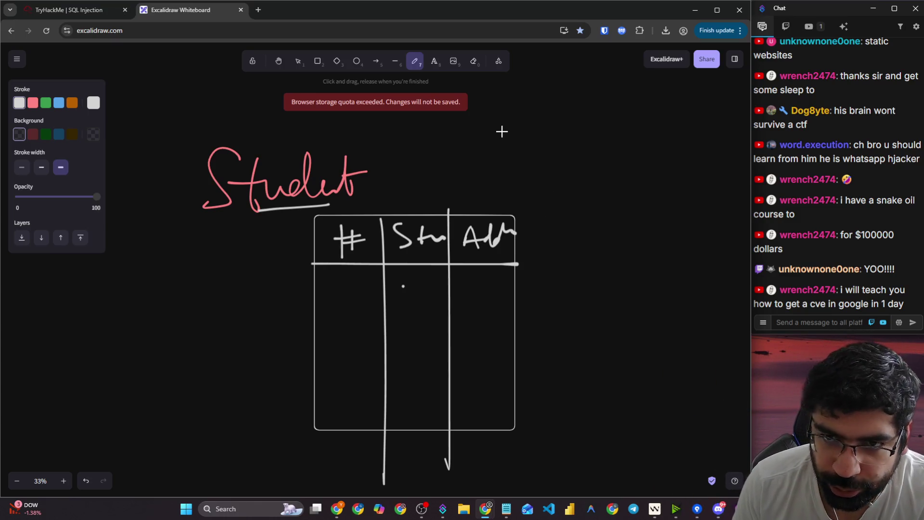
scroll(505, 146, up, 2)
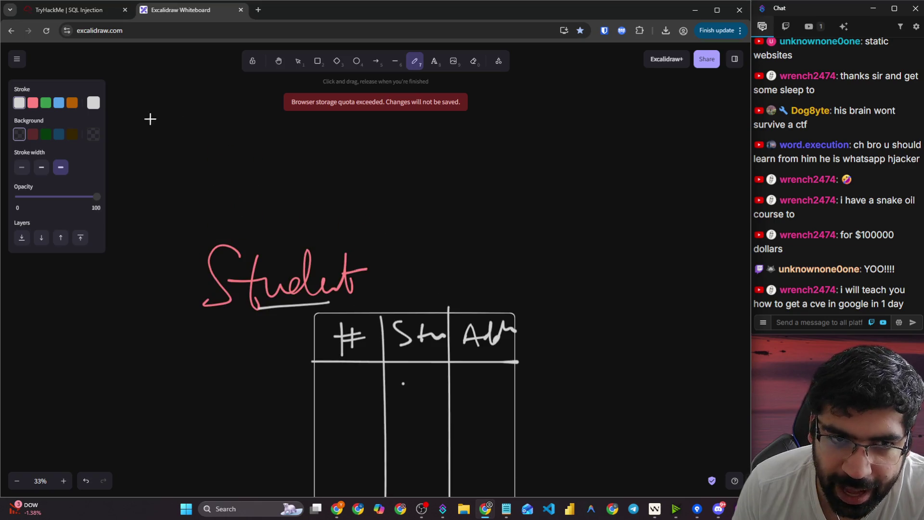
- Handwrite 'Update Student' above the table and underline Update
mouse_move(150, 107)
mouse_down()
mouse_move(179, 106)
mouse_move(207, 126)
mouse_move(191, 145)
mouse_move(262, 105)
mouse_move(273, 116)
mouse_move(259, 135)
mouse_up()
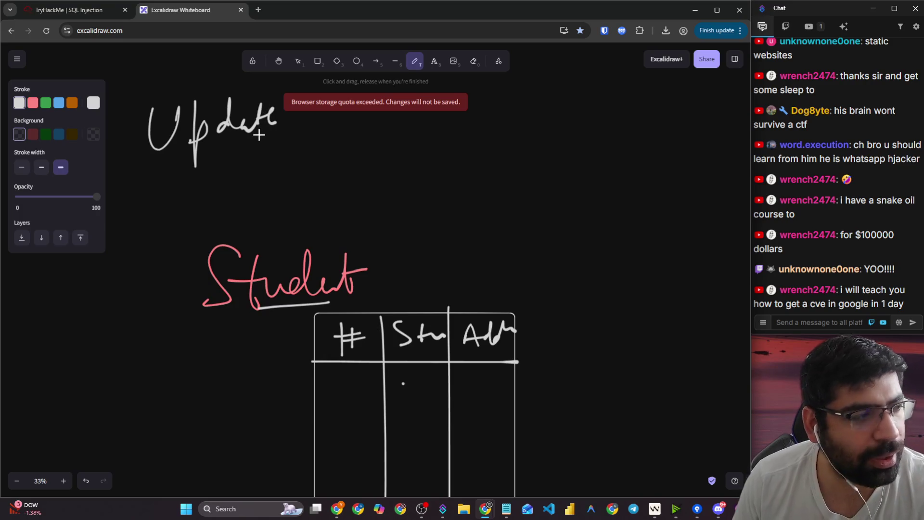
scroll(325, 192, up, 2)
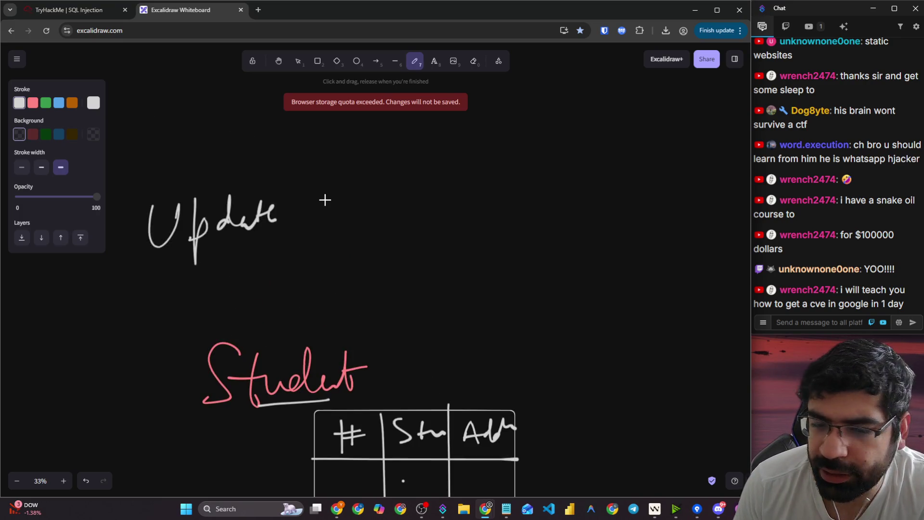
mouse_move(361, 182)
mouse_down()
mouse_move(347, 197)
mouse_move(380, 221)
mouse_move(443, 212)
mouse_move(472, 190)
mouse_move(487, 196)
mouse_up()
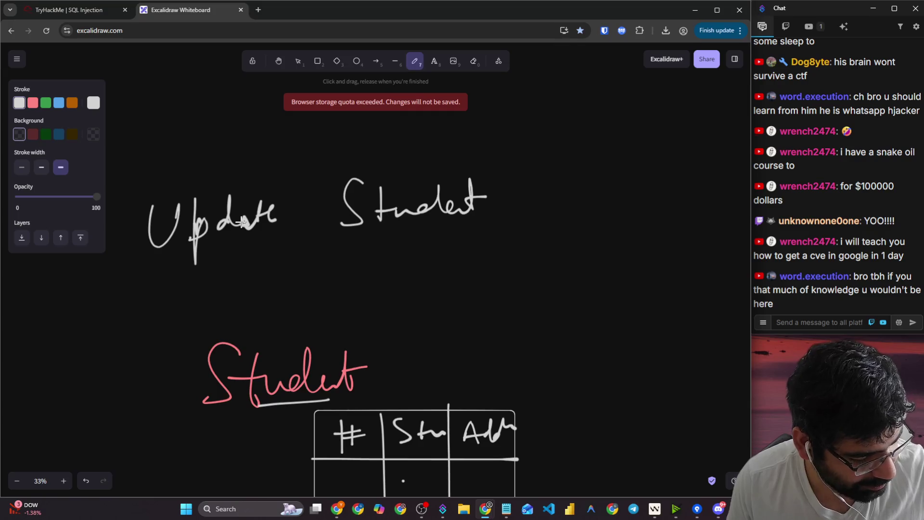
drag(183, 242, 251, 237)
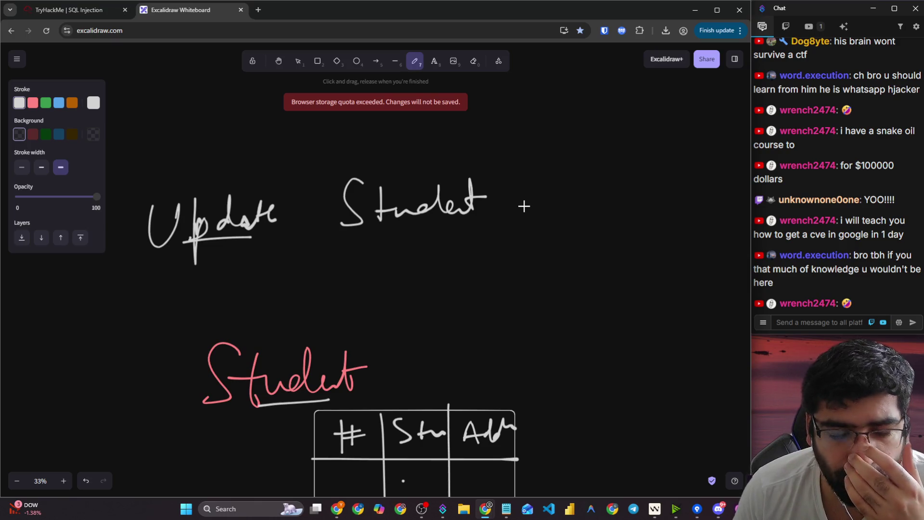
scroll(542, 191, down, 2)
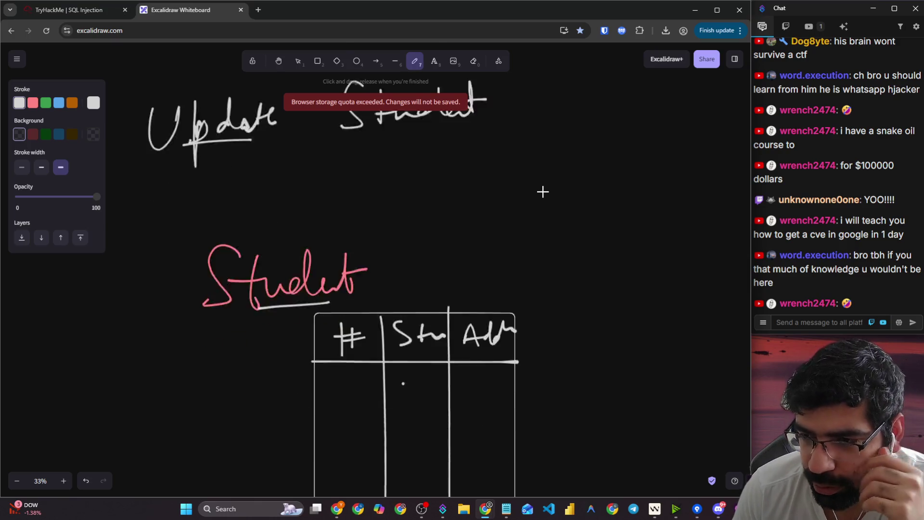
scroll(601, 185, down, 1)
scroll(529, 197, up, 2)
- Write the where clause 'stud = 3', underline it, then return to the lesson
mouse_move(470, 205)
mouse_down()
mouse_move(554, 197)
mouse_move(562, 209)
mouse_up()
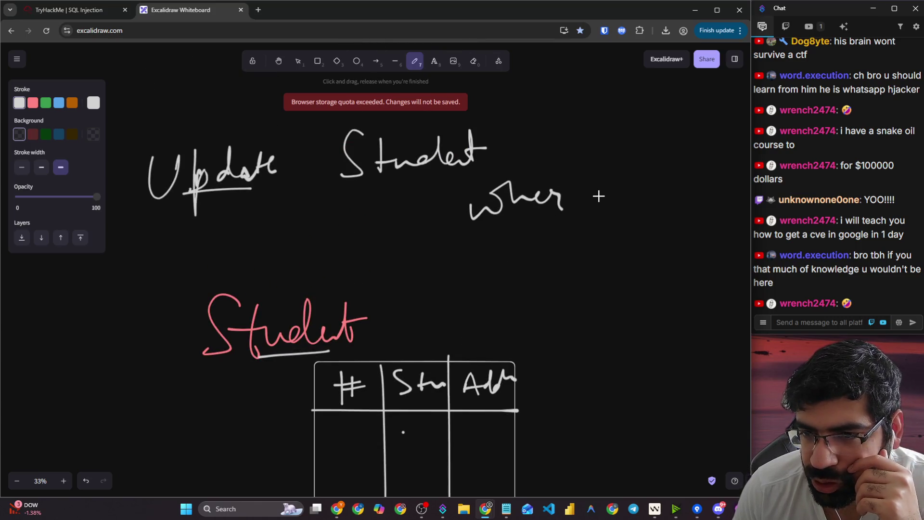
mouse_move(604, 185)
mouse_down()
mouse_move(589, 202)
mouse_move(608, 179)
mouse_move(623, 197)
mouse_move(700, 174)
mouse_move(678, 193)
mouse_move(703, 183)
mouse_move(703, 201)
mouse_up()
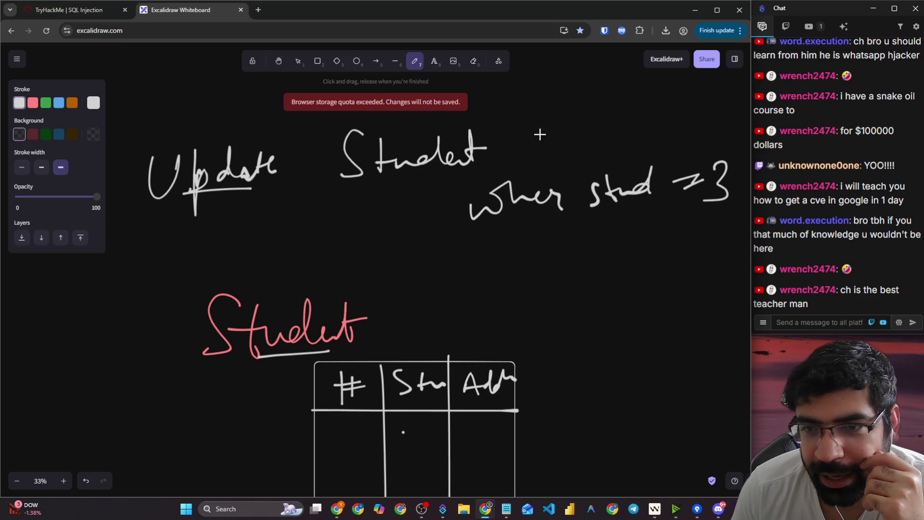
scroll(539, 145, up, 1)
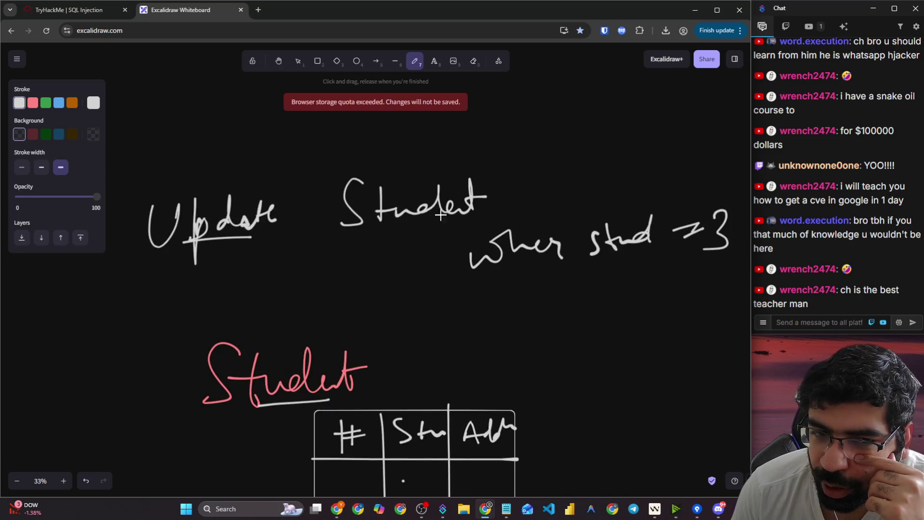
drag(548, 167, 533, 196)
mouse_move(556, 159)
mouse_down()
mouse_move(554, 190)
mouse_move(639, 144)
mouse_move(659, 151)
mouse_move(707, 126)
mouse_move(722, 152)
mouse_move(736, 134)
mouse_move(746, 144)
mouse_move(703, 172)
mouse_move(727, 163)
mouse_up()
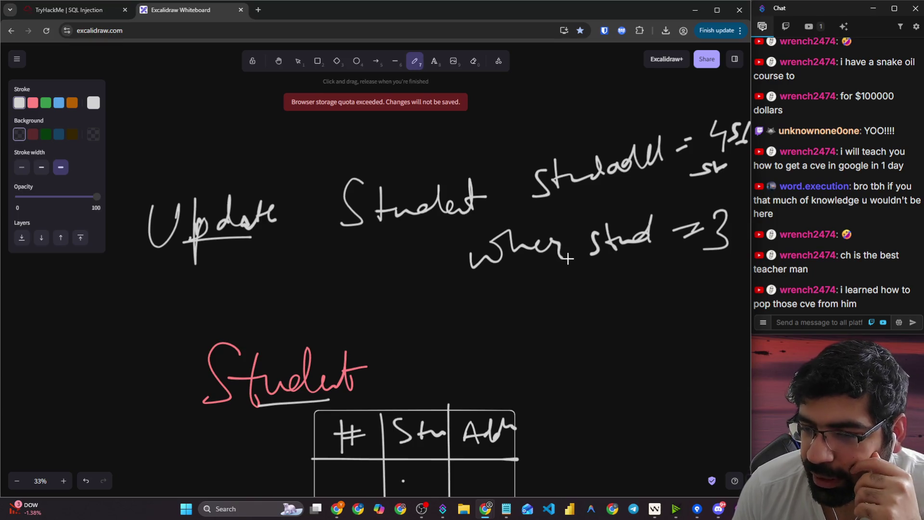
drag(592, 278, 727, 250)
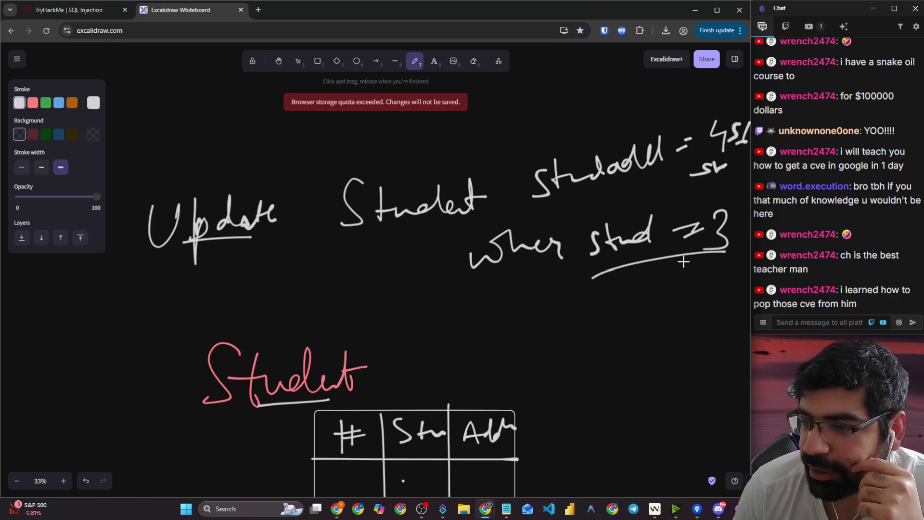
scroll(353, 253, down, 4)
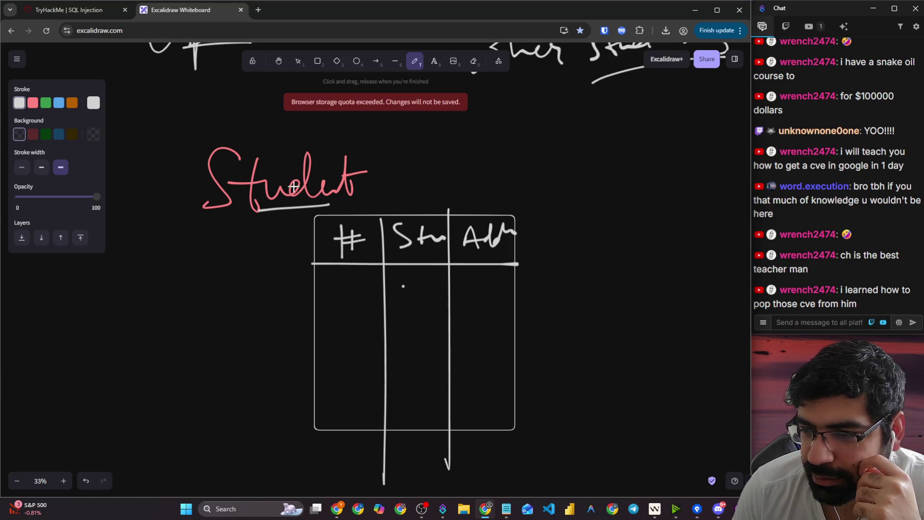
click(96, 10)
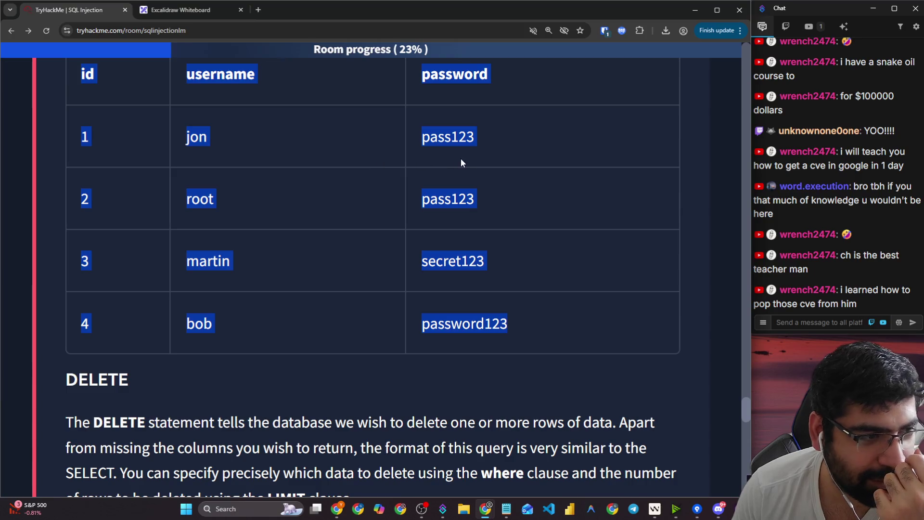
click(529, 186)
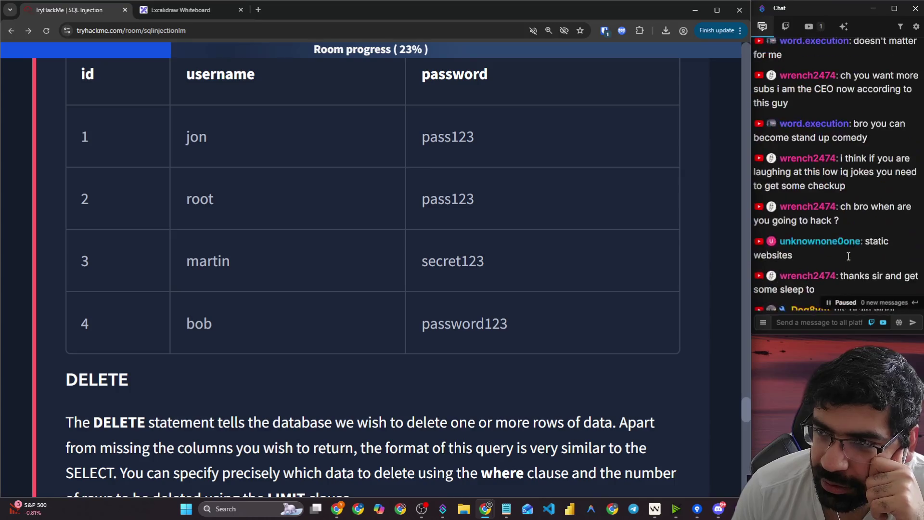
click(810, 27)
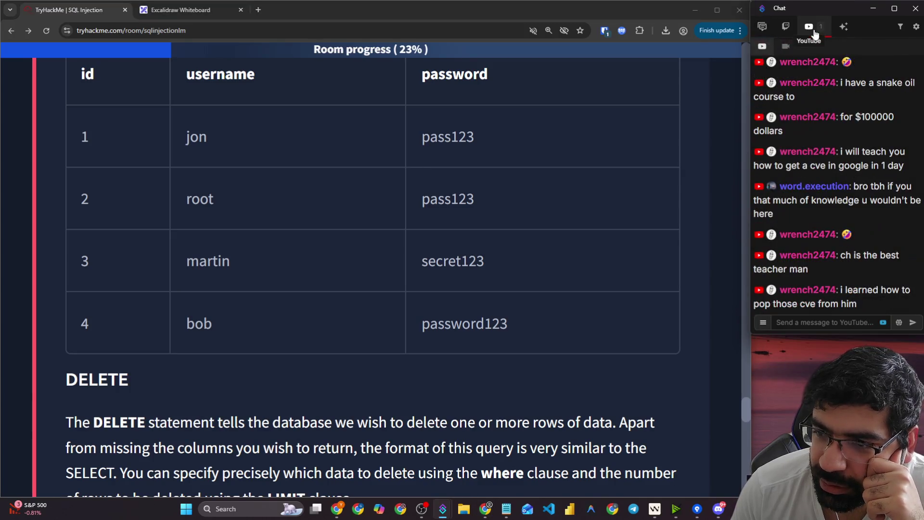
scroll(835, 178, up, 1)
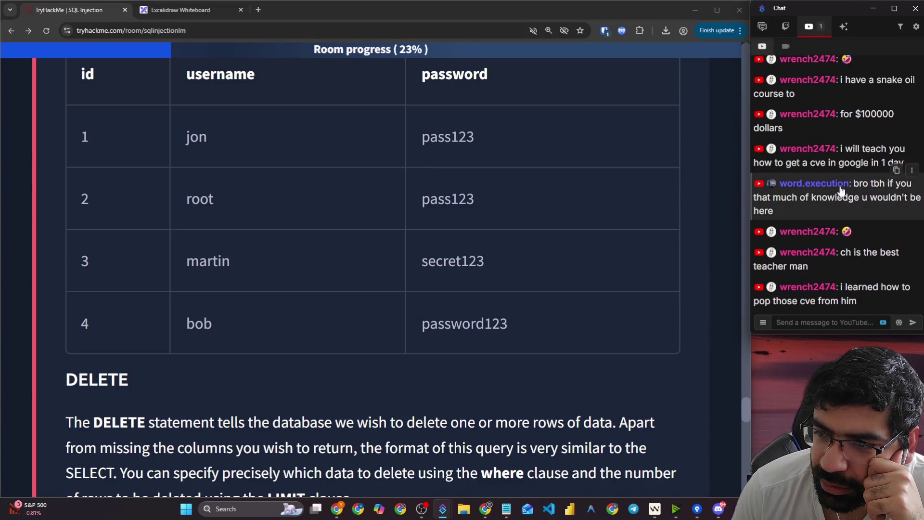
click(766, 29)
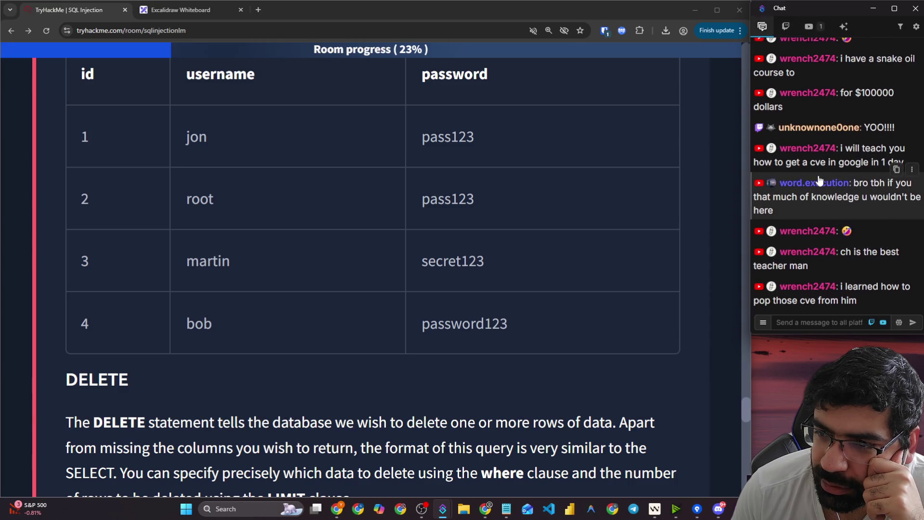
key(alt+Tab)
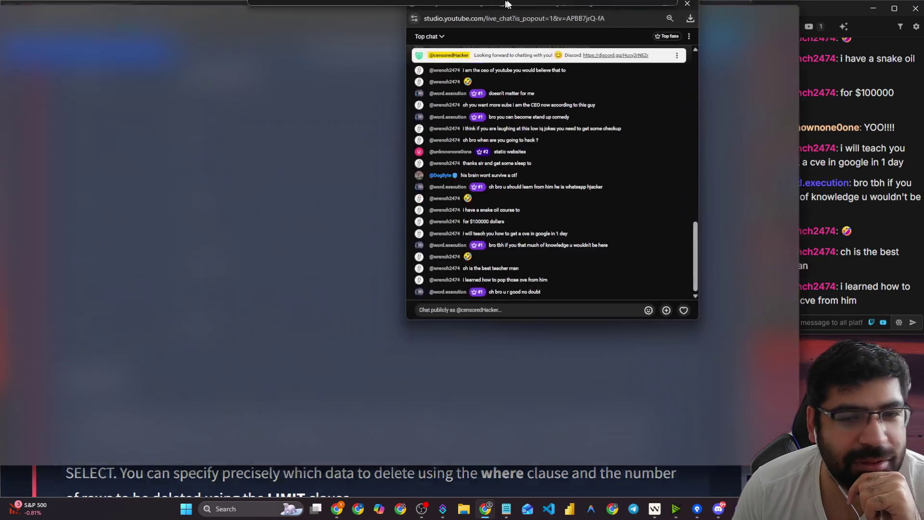
drag(507, 4, 510, 1)
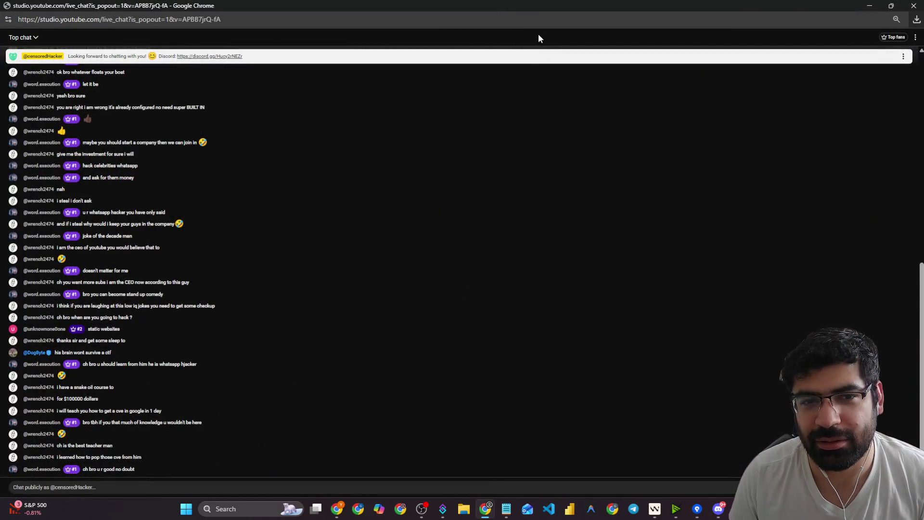
key(super+Down)
ctrl+scroll(513, 274, up, 2)
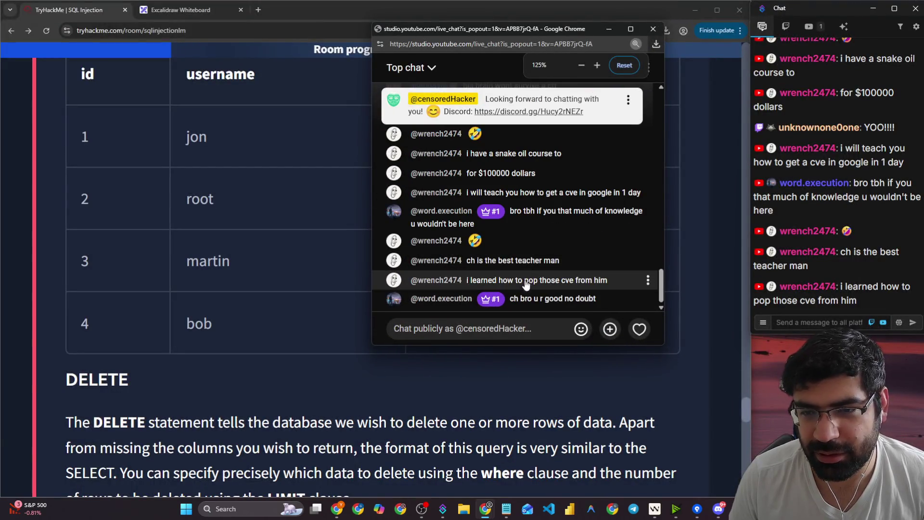
drag(588, 298, 528, 298)
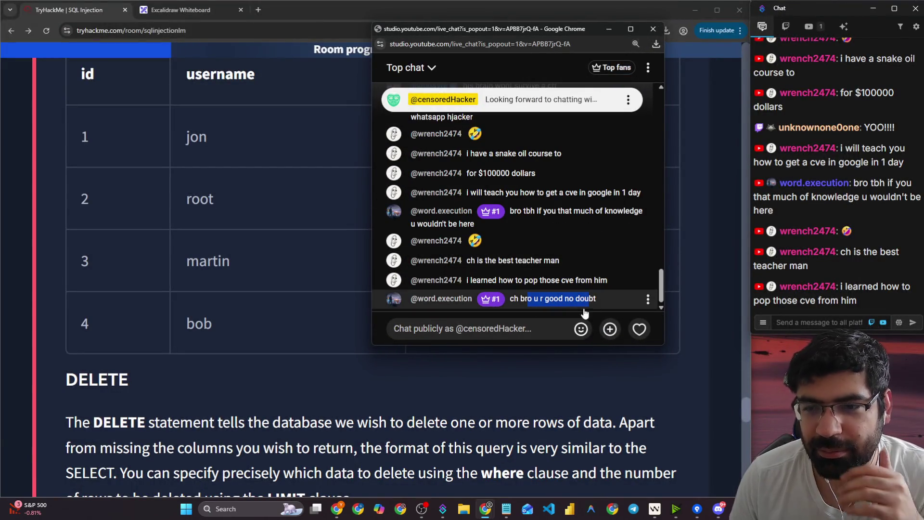
drag(595, 298, 544, 298)
click(831, 322)
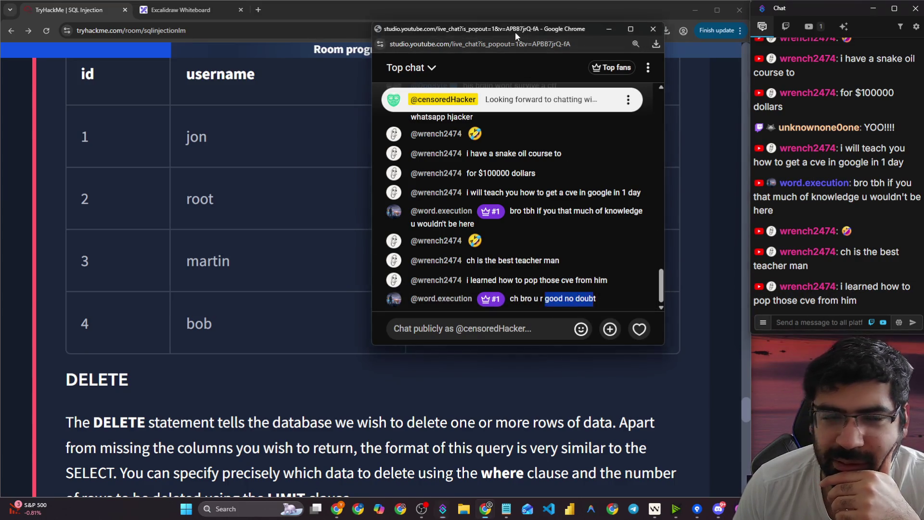
key(alt+Tab)
click(818, 323)
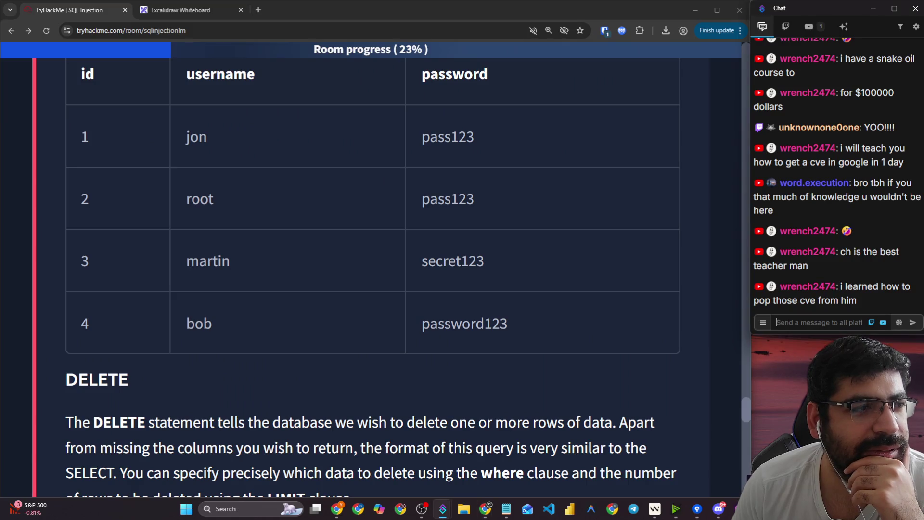
- Highlight 'The DELETE statement' and the phrase about rows of data being deleted
key(alt+Tab)
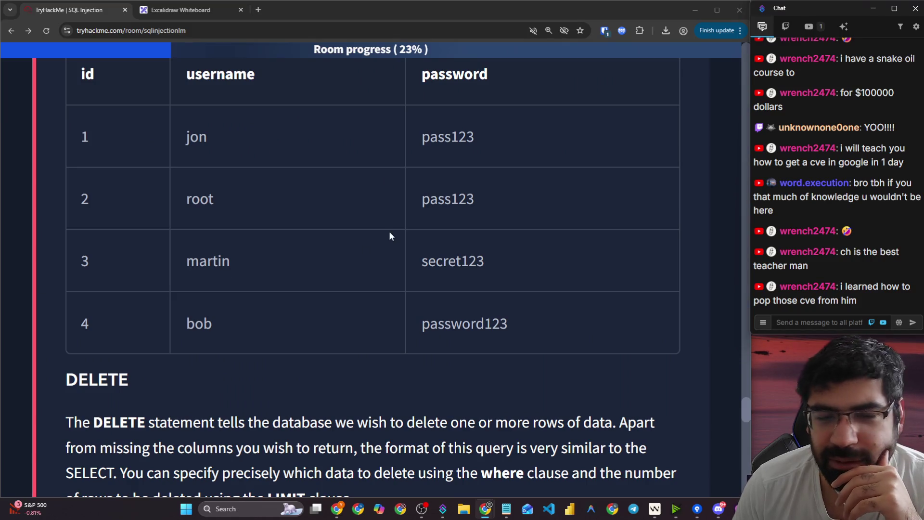
scroll(281, 233, down, 5)
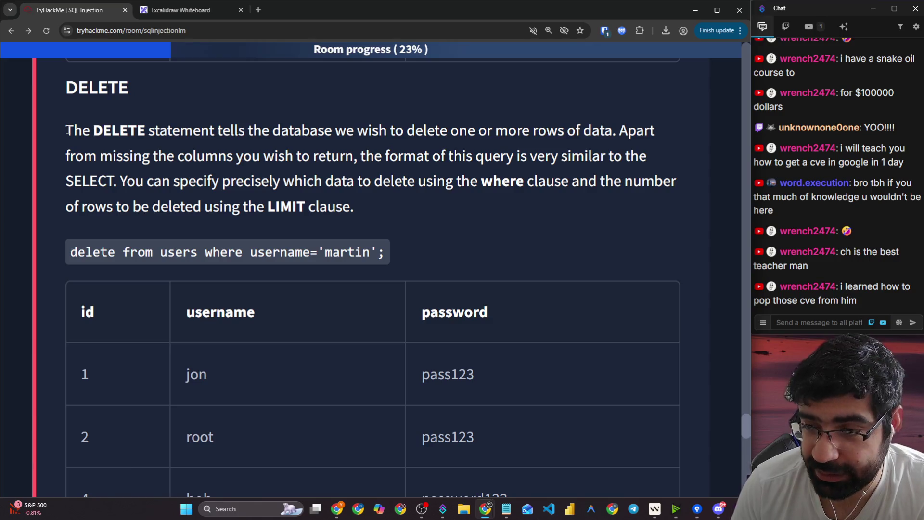
drag(69, 130, 218, 130)
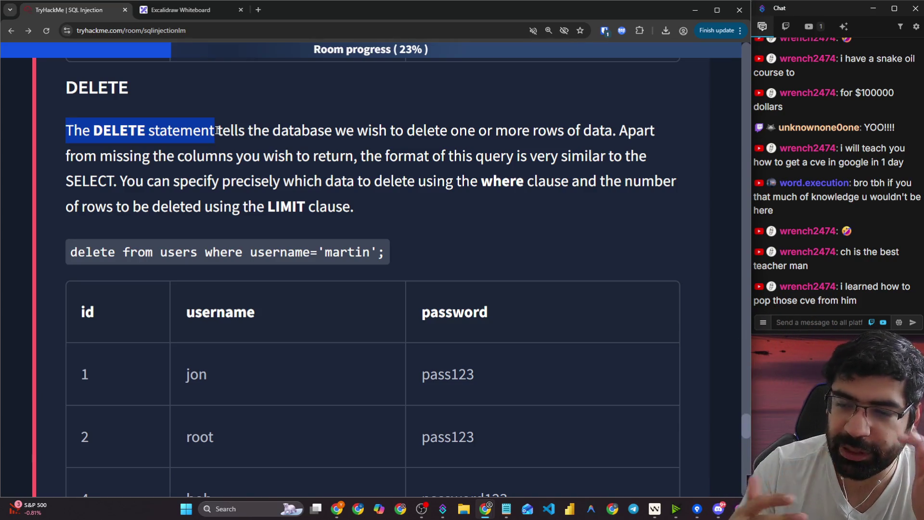
click(259, 151)
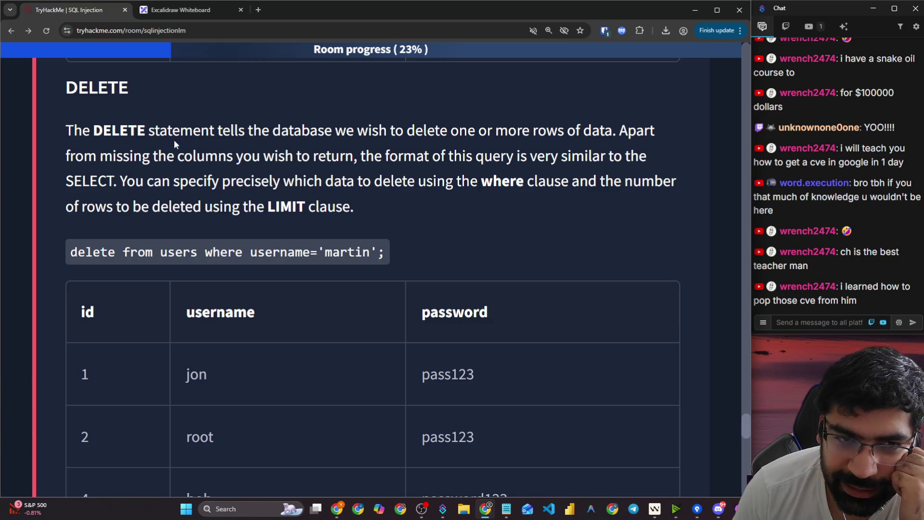
drag(172, 131, 218, 133)
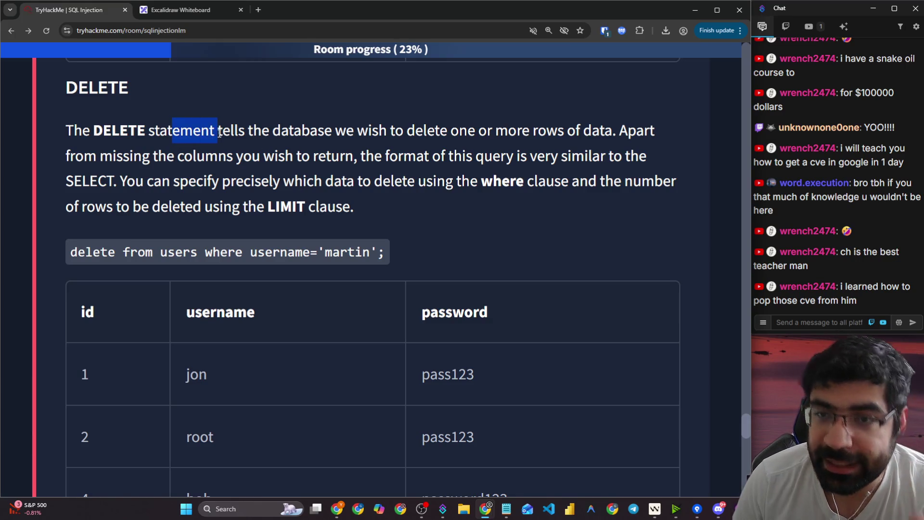
drag(390, 131, 603, 127)
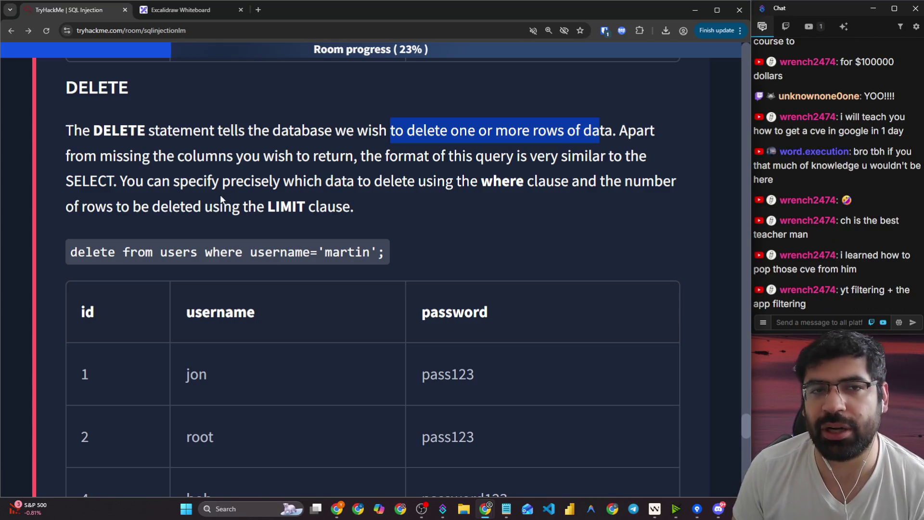
- Draw an exclamation mark above the Student table
click(180, 10)
scroll(313, 181, down, 3)
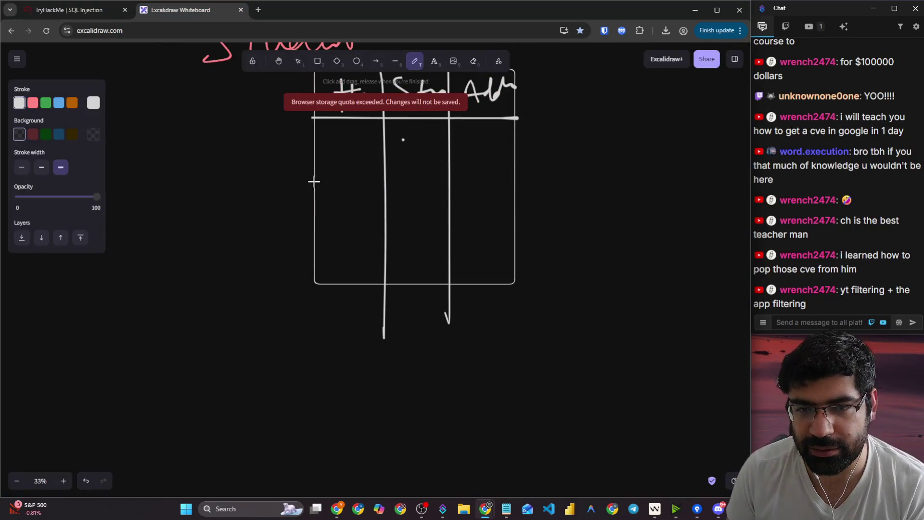
scroll(626, 166, up, 2)
drag(443, 110, 441, 147)
drag(431, 109, 430, 115)
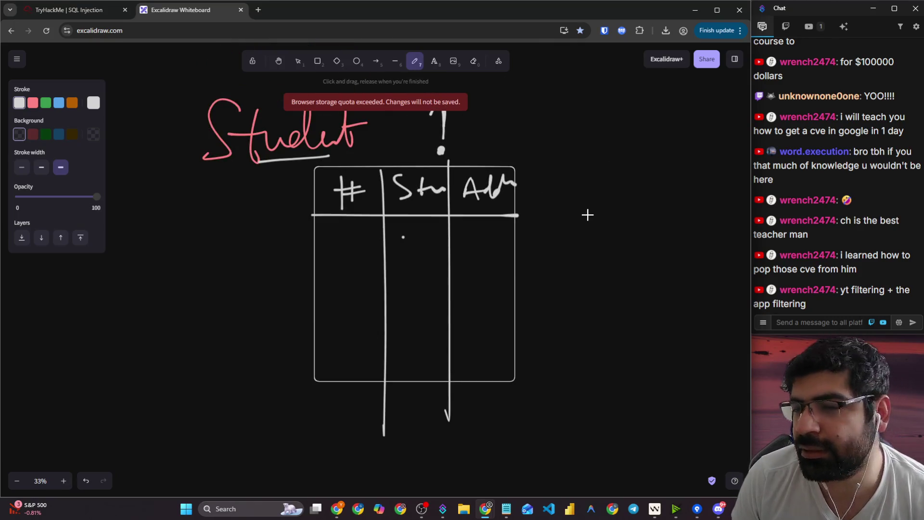
- Write '# = 123' to the right of the table
drag(597, 178, 595, 209)
mouse_move(614, 174)
mouse_down()
mouse_move(615, 194)
mouse_move(647, 177)
mouse_up()
drag(641, 188, 684, 187)
drag(700, 161, 685, 198)
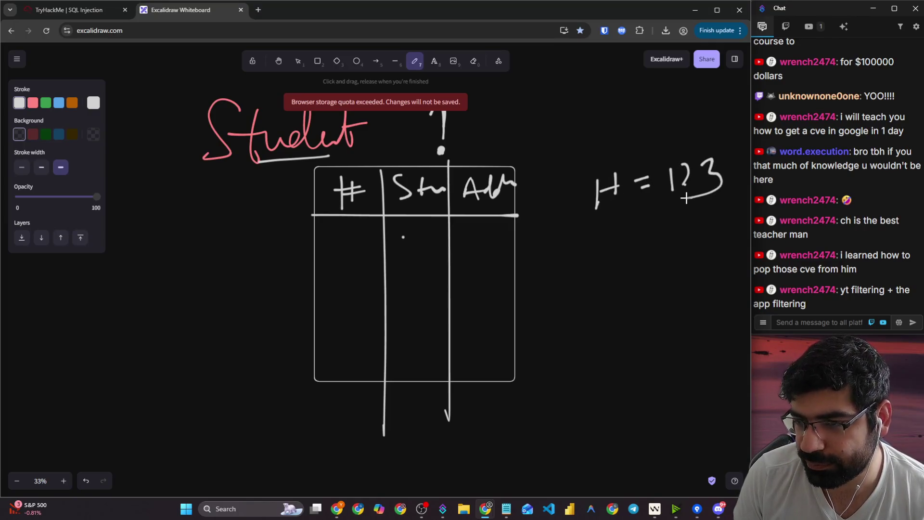
drag(576, 198, 624, 171)
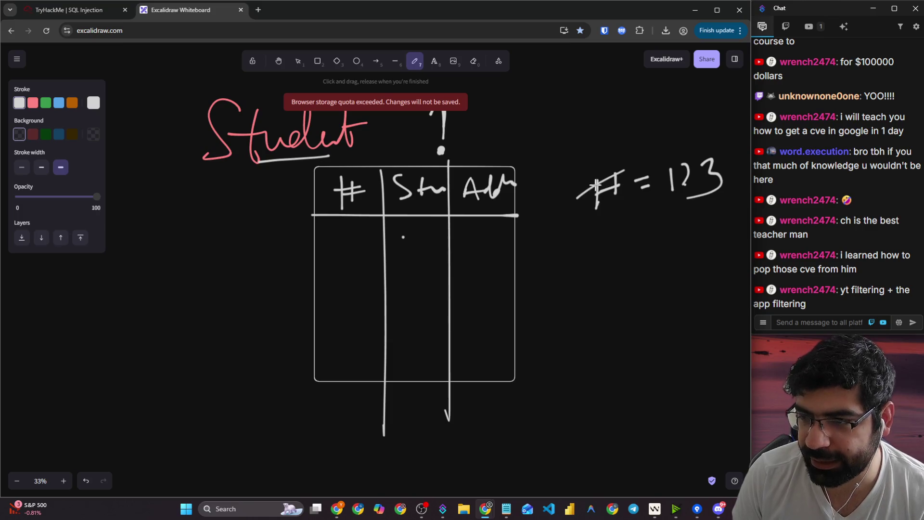
- Open and close the chat app's event filter and settings, then refocus the whiteboard
click(899, 27)
scroll(875, 245, down, 15)
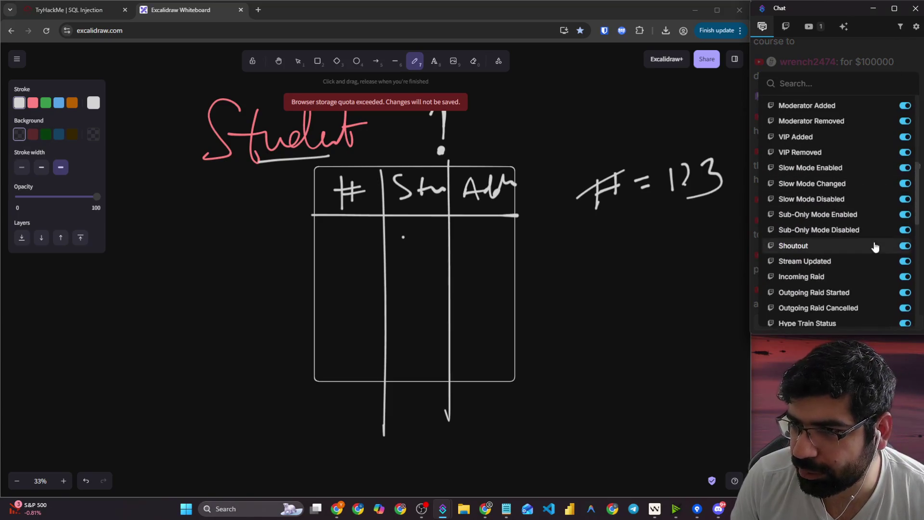
click(837, 53)
click(916, 27)
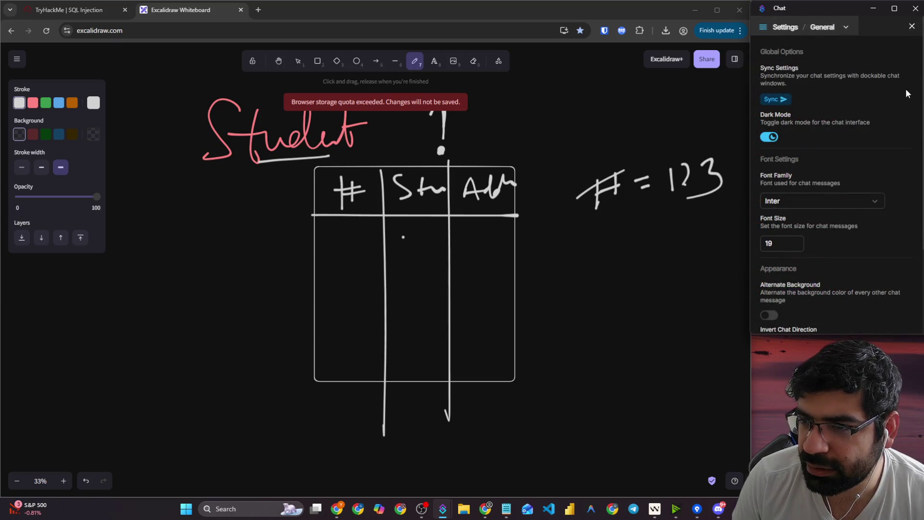
scroll(906, 94, down, 2)
click(911, 27)
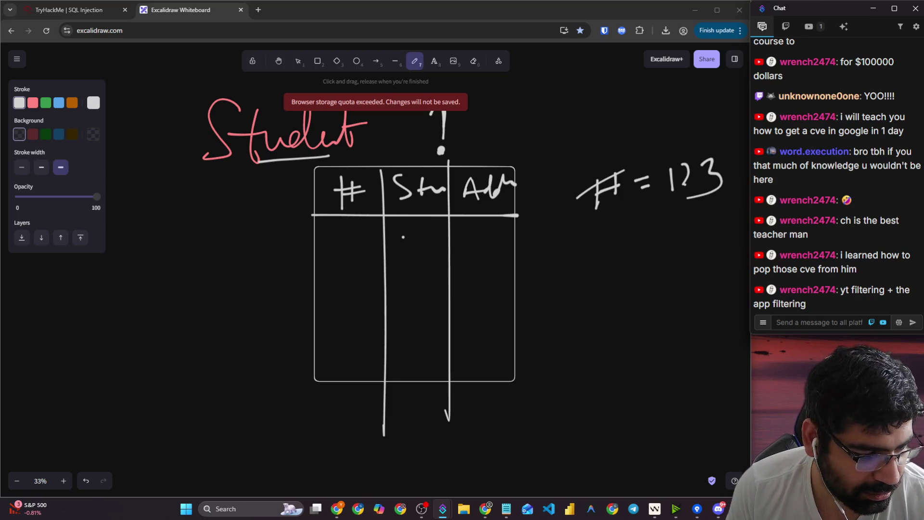
click(111, 374)
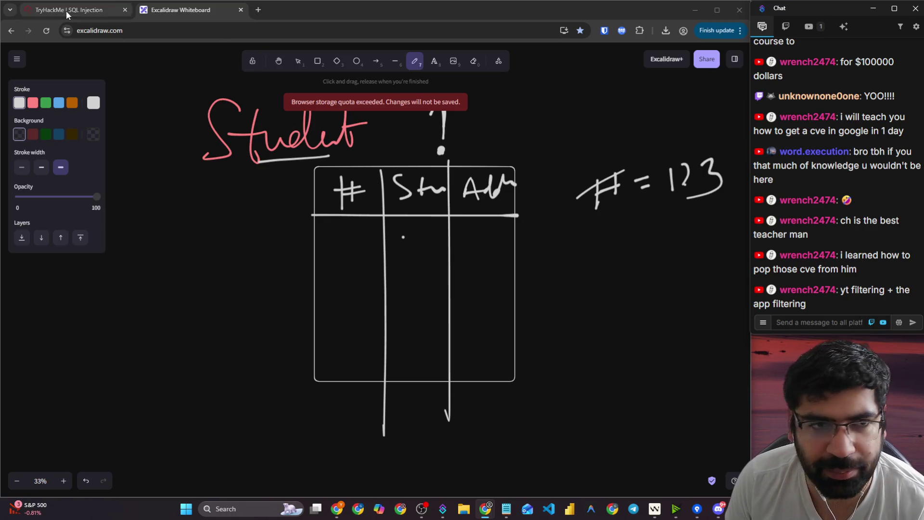
- Return to the SQL Injection lesson and review the DELETE query that removes martin
click(69, 10)
scroll(136, 187, down, 3)
scroll(137, 187, down, 5)
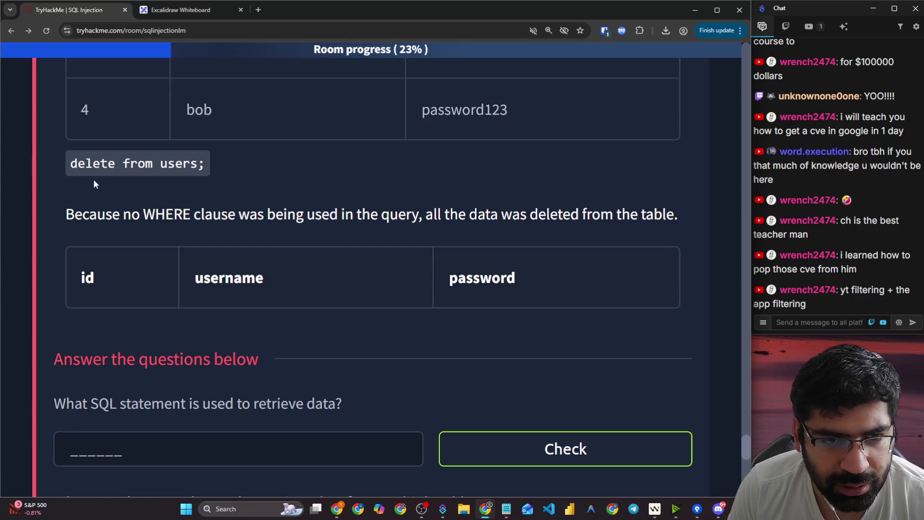
drag(79, 166, 206, 165)
scroll(235, 183, up, 1)
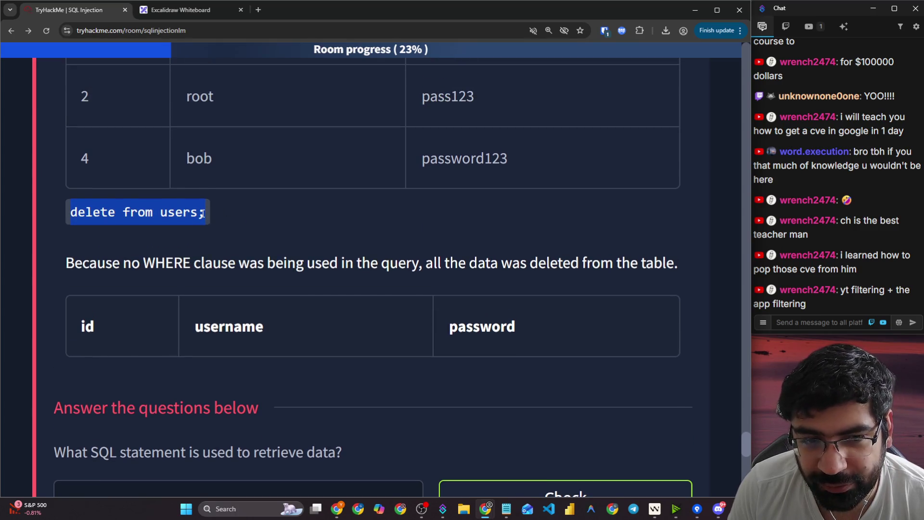
scroll(202, 214, up, 5)
drag(71, 161, 207, 159)
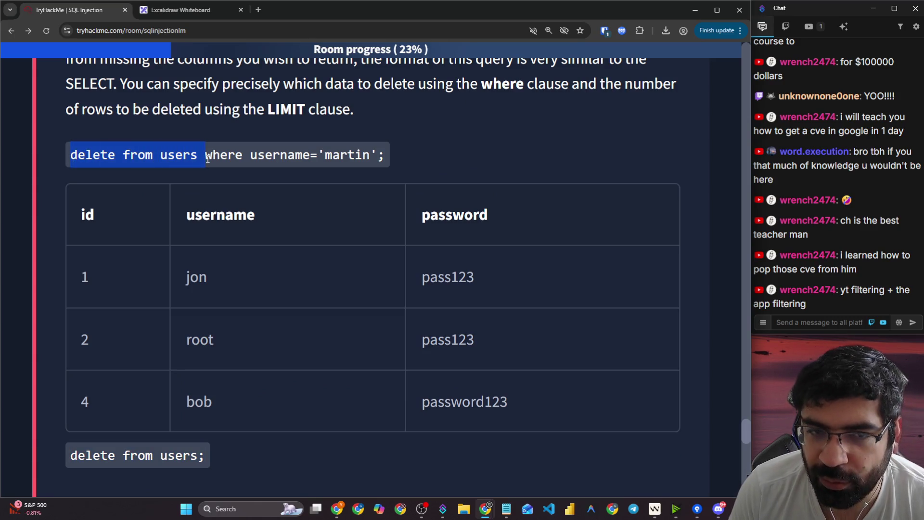
click(226, 154)
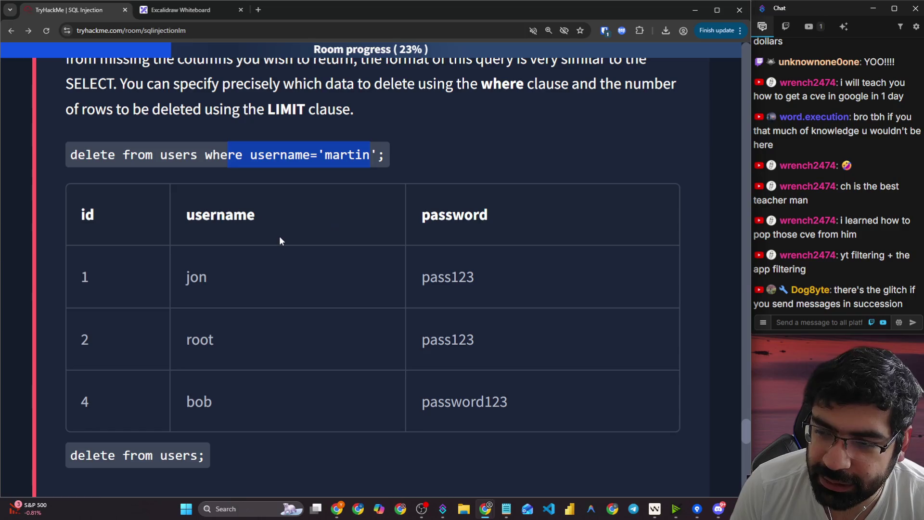
click(260, 234)
- Review the table rows remaining after martin's deletion
scroll(198, 225, down, 2)
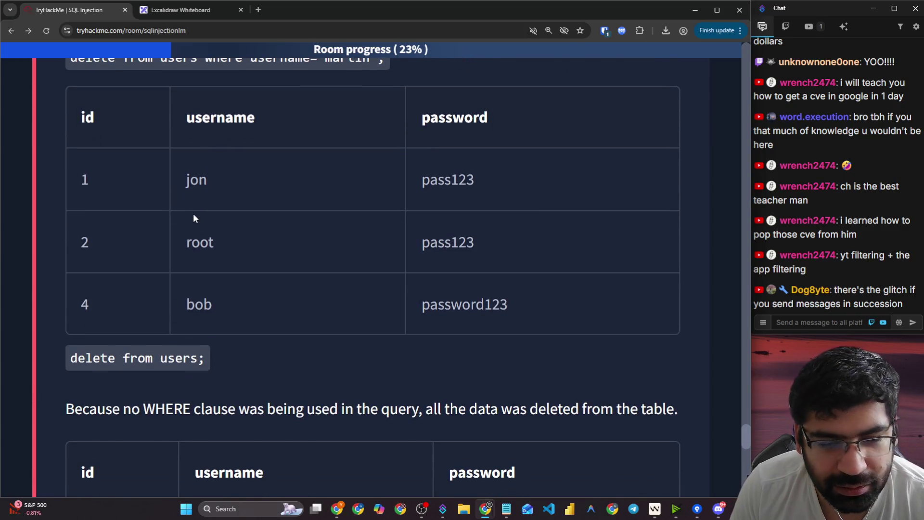
scroll(192, 212, down, 3)
scroll(187, 207, up, 3)
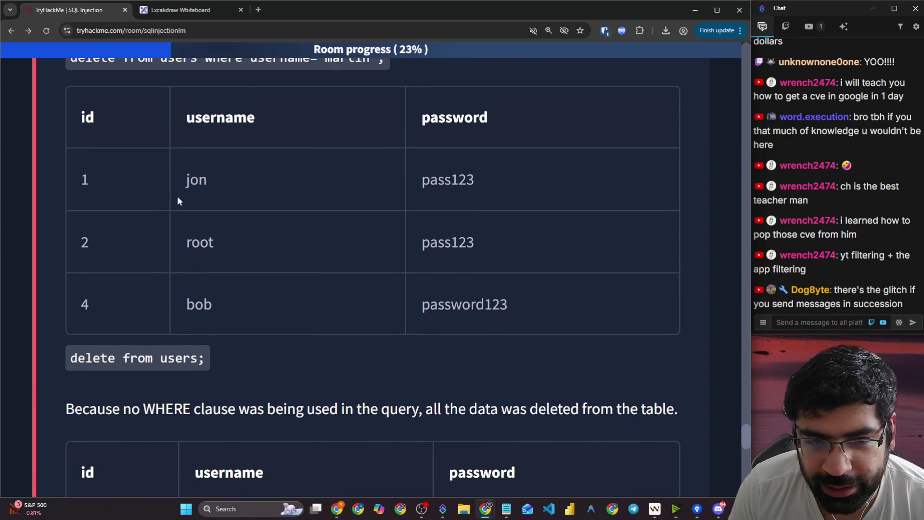
scroll(269, 121, up, 1)
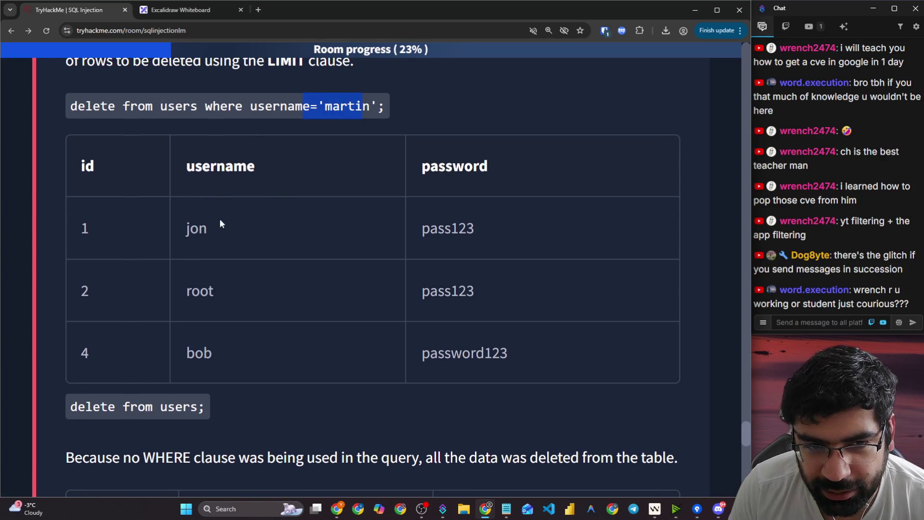
mouse_move(220, 218)
mouse_down()
mouse_move(450, 270)
mouse_move(516, 344)
mouse_up()
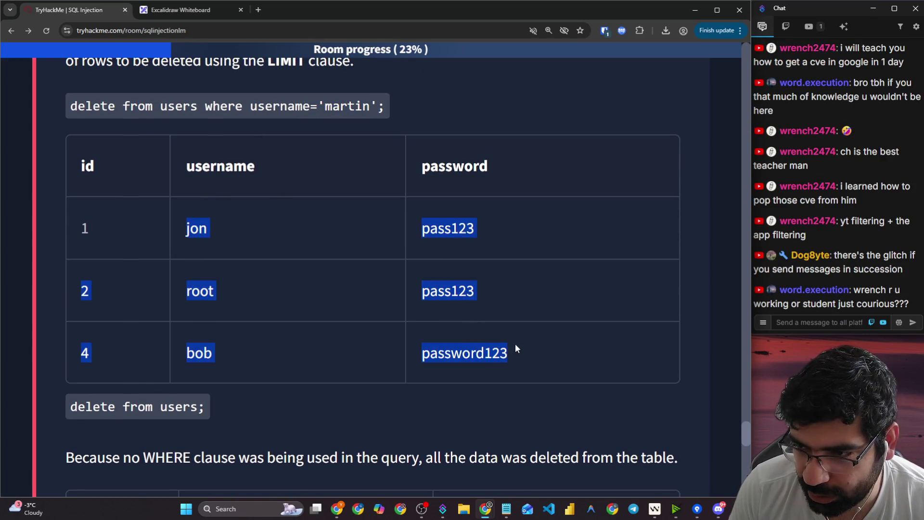
click(298, 250)
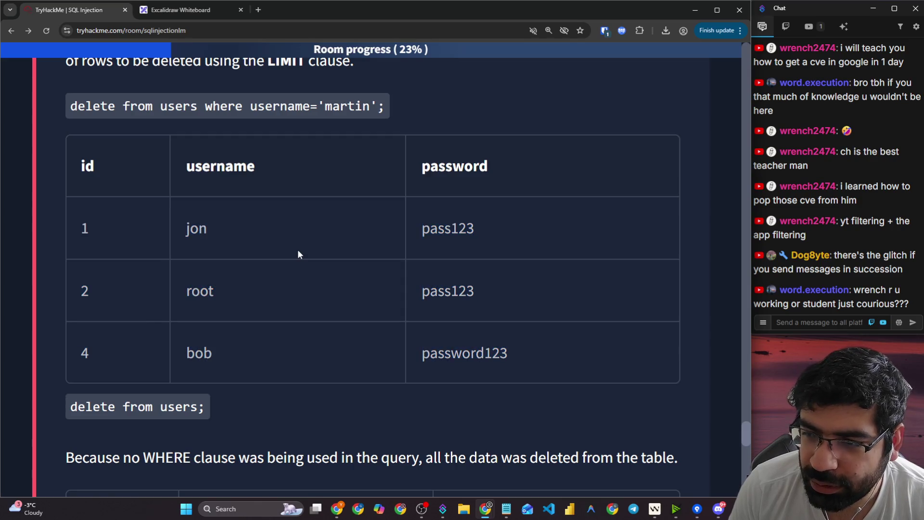
- Read the delete-all query and missing WHERE clause note, then select the retrieve-data answer box
scroll(297, 249, down, 4)
scroll(293, 242, down, 1)
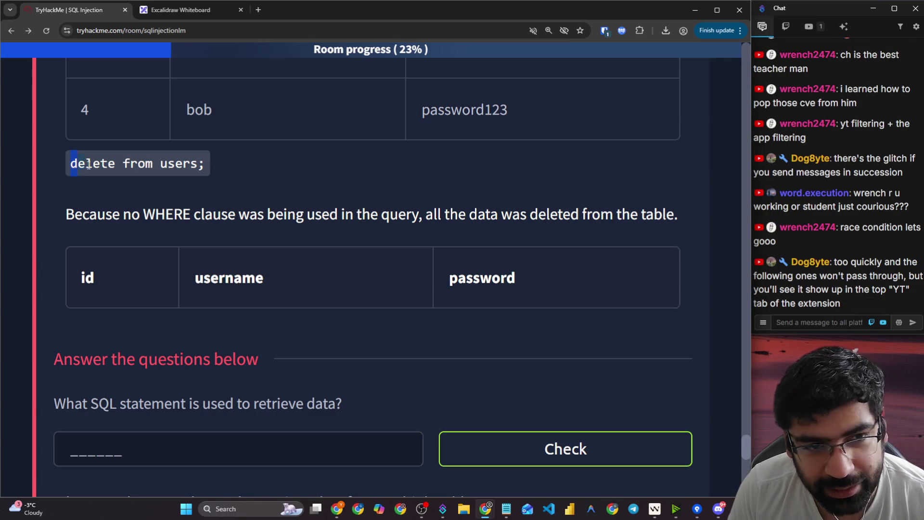
drag(89, 165, 193, 165)
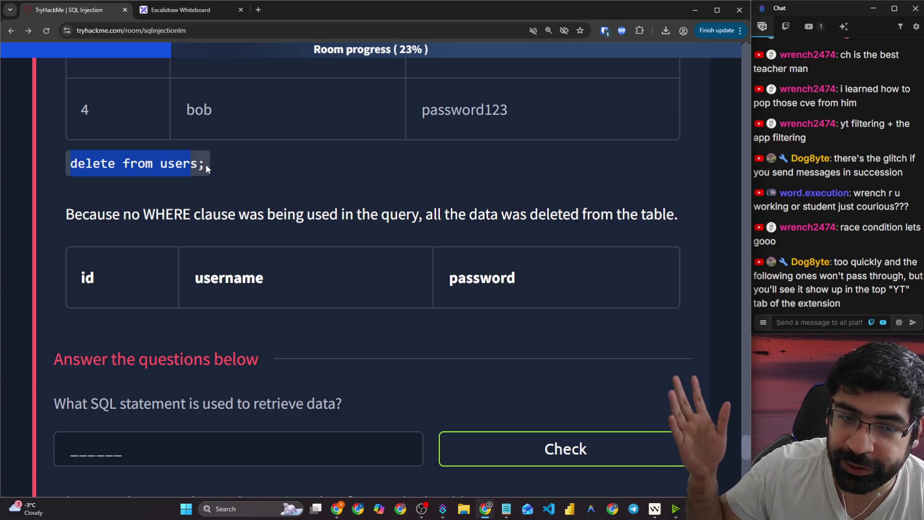
mouse_move(98, 212)
mouse_down()
mouse_move(399, 235)
mouse_move(371, 212)
mouse_move(663, 214)
mouse_up()
scroll(446, 261, down, 3)
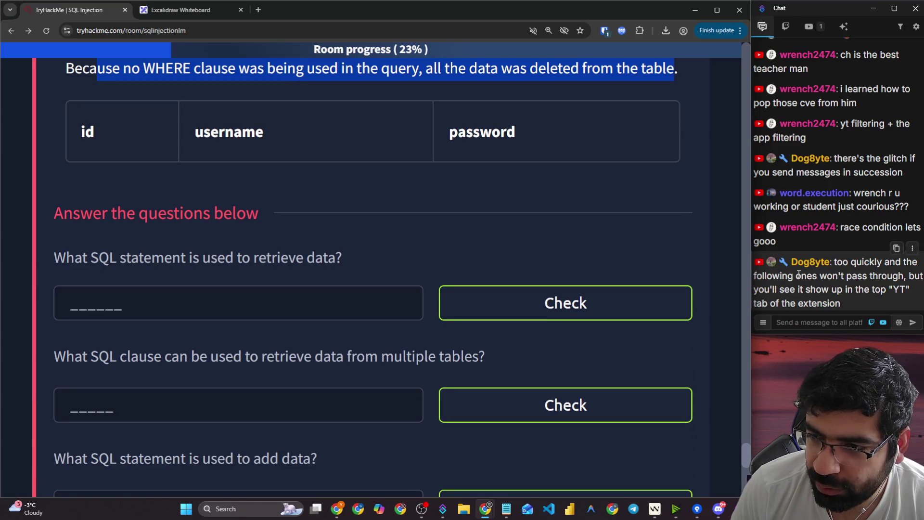
drag(795, 276, 909, 275)
drag(830, 289, 905, 291)
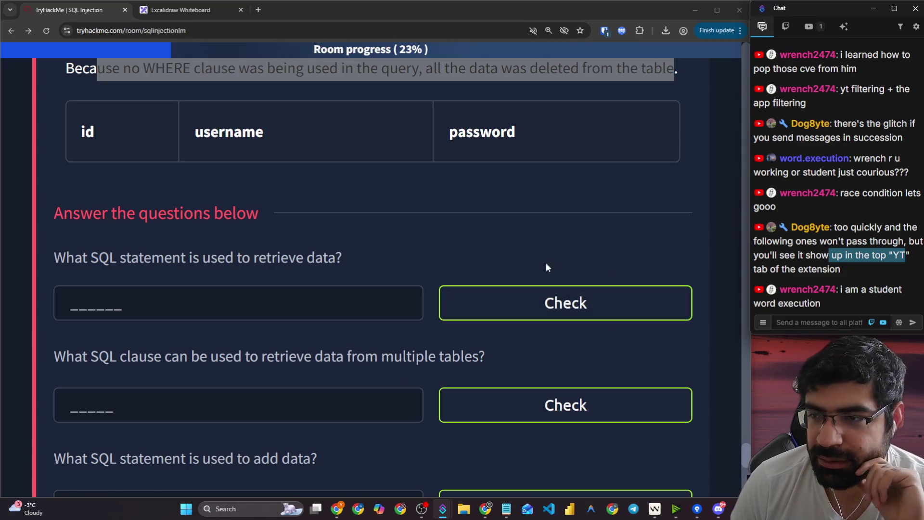
click(372, 235)
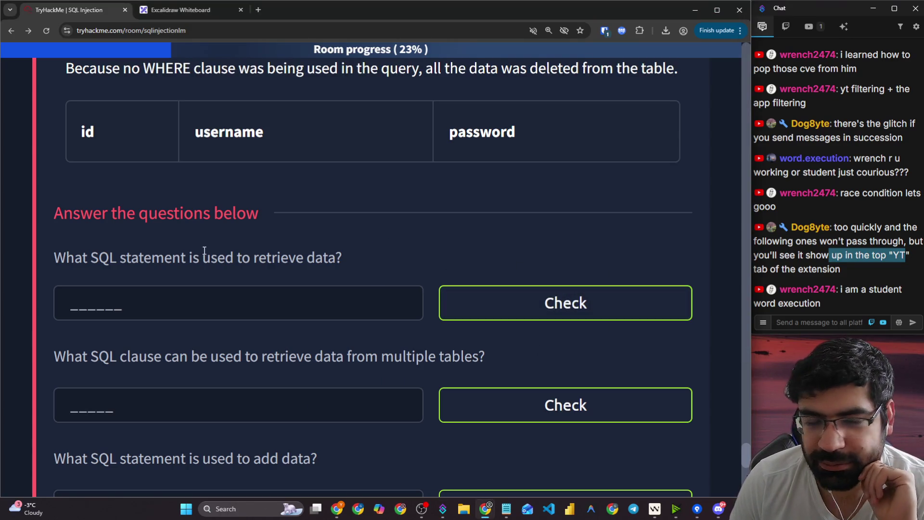
scroll(136, 260, down, 1)
click(127, 251)
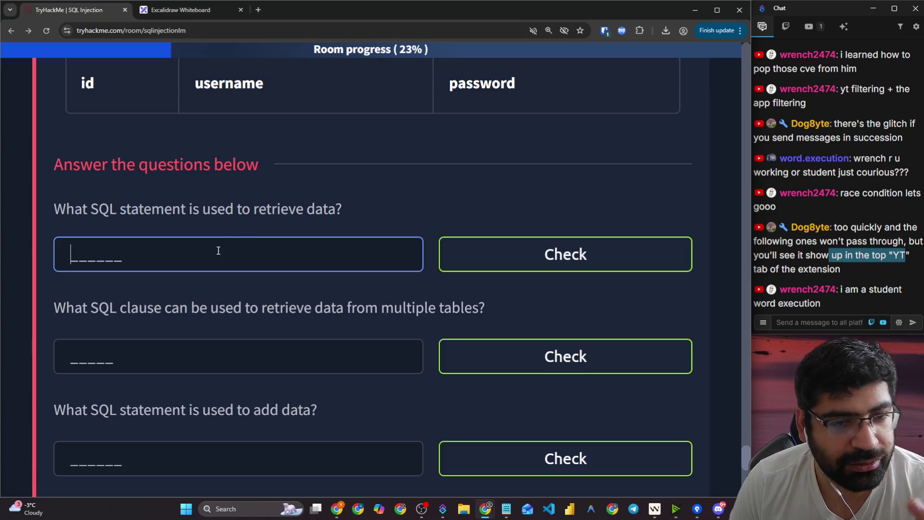
- Answer the retrieve-data question with 'select'
text(select)
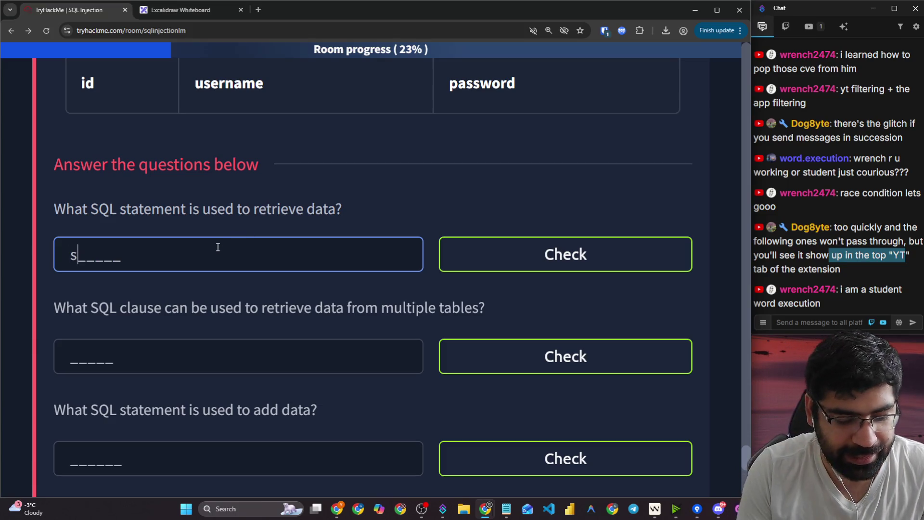
key(Return)
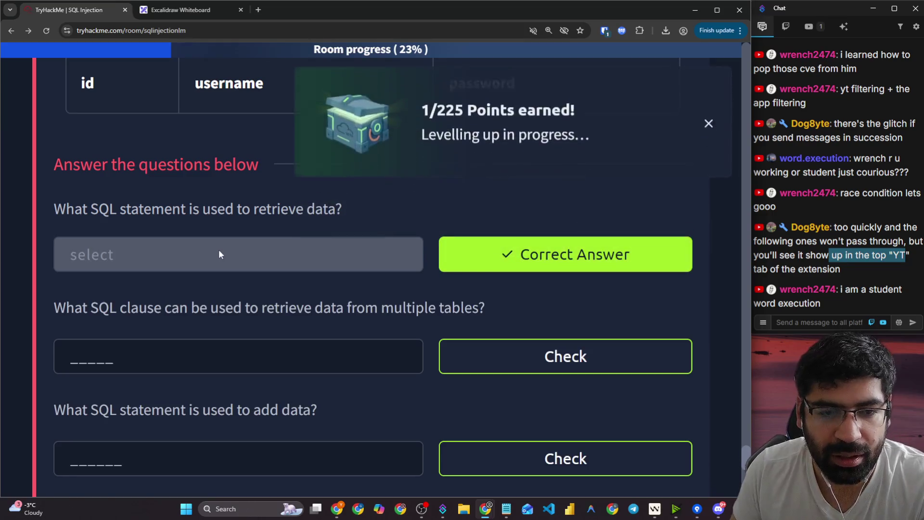
scroll(231, 279, down, 1)
- Answer the multiple-tables question with 'Union'
click(217, 299)
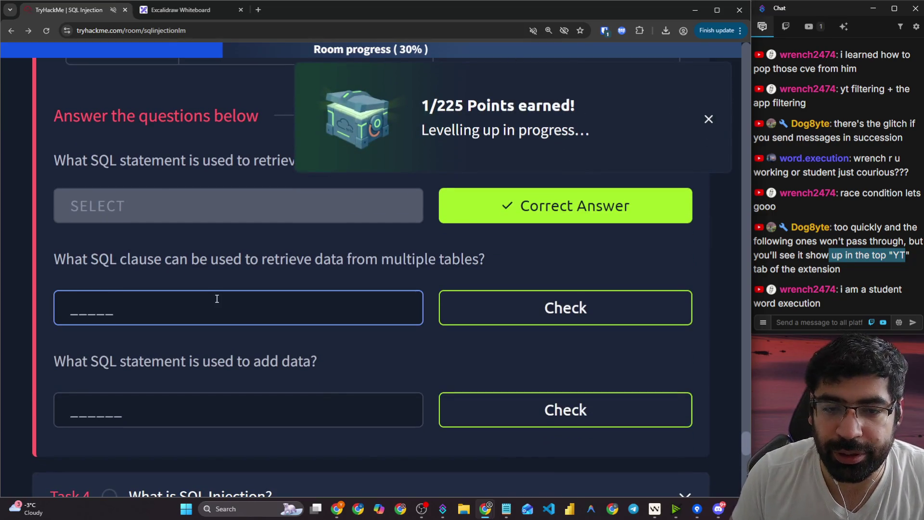
text(Unini)
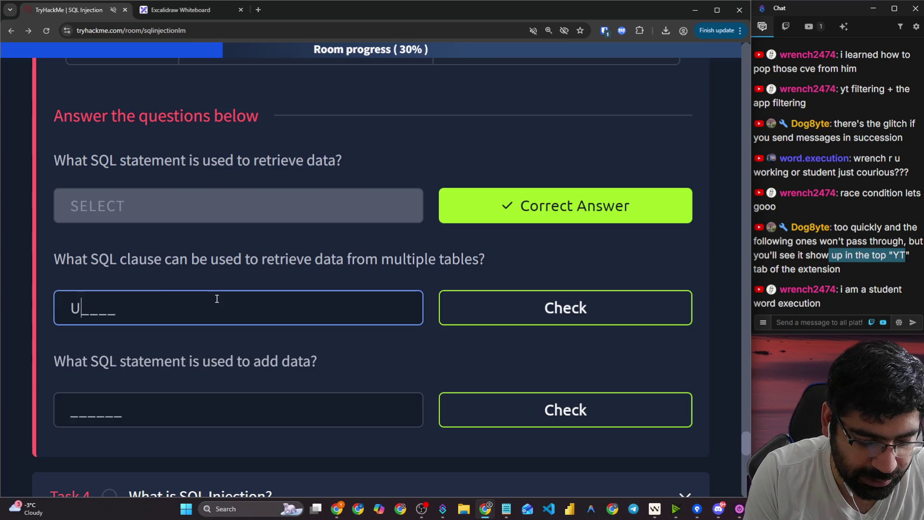
key(BackSpace)
key(BackSpace)
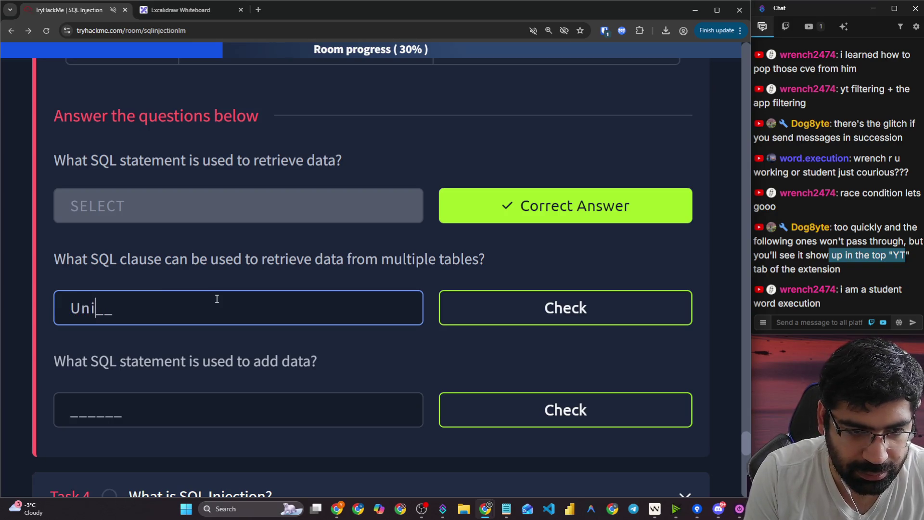
text(on)
key(Return)
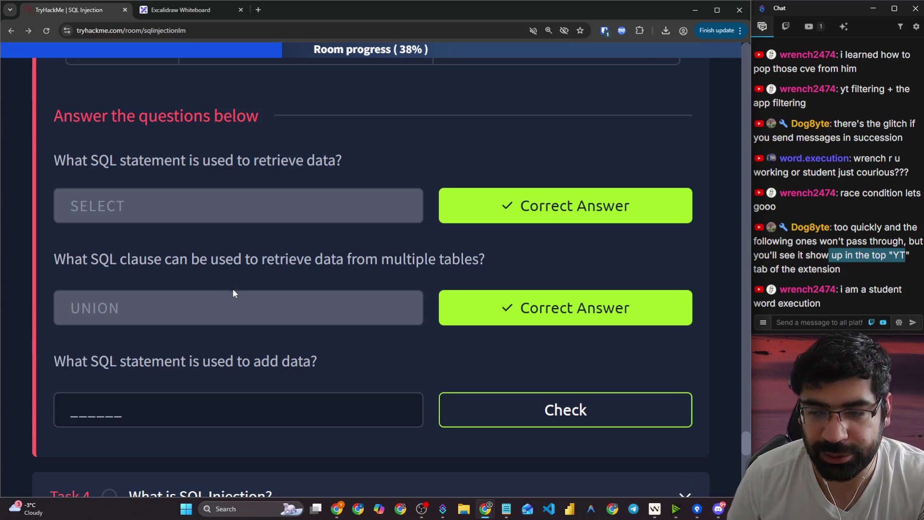
- Answer the add-data question with 'insert' and expand Task 4, What is SQL Injection?
scroll(232, 290, down, 2)
drag(61, 271, 201, 271)
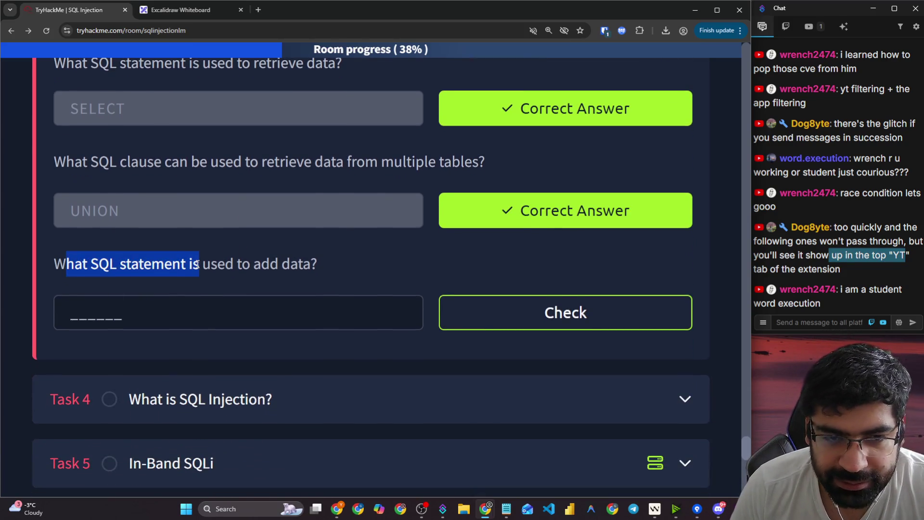
click(152, 314)
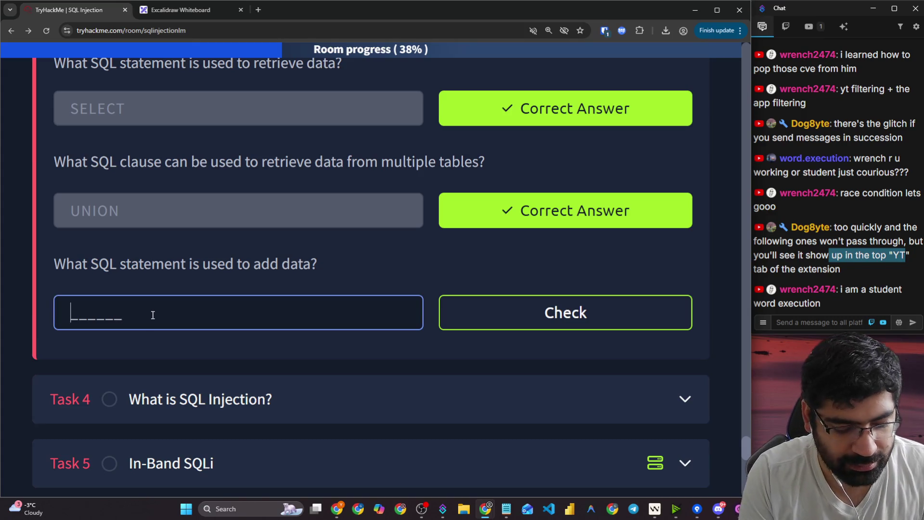
text(insert)
key(Return)
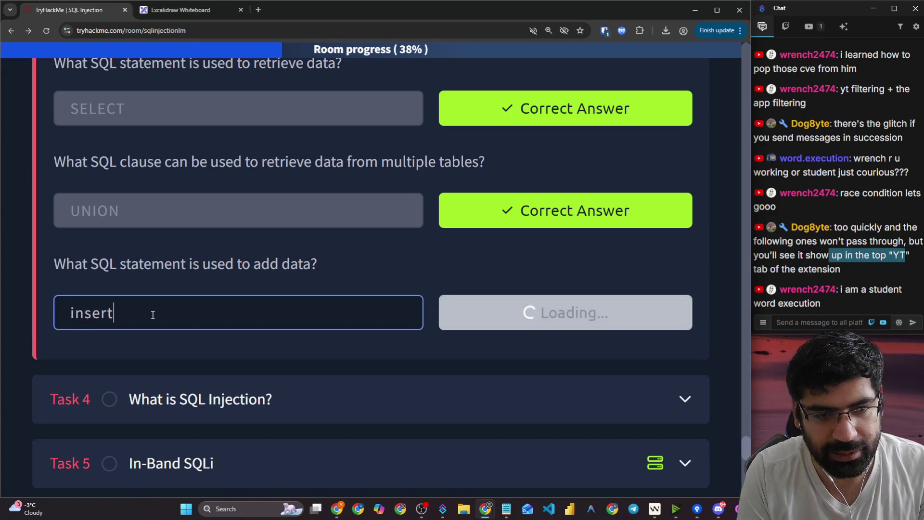
scroll(177, 272, down, 2)
click(198, 283)
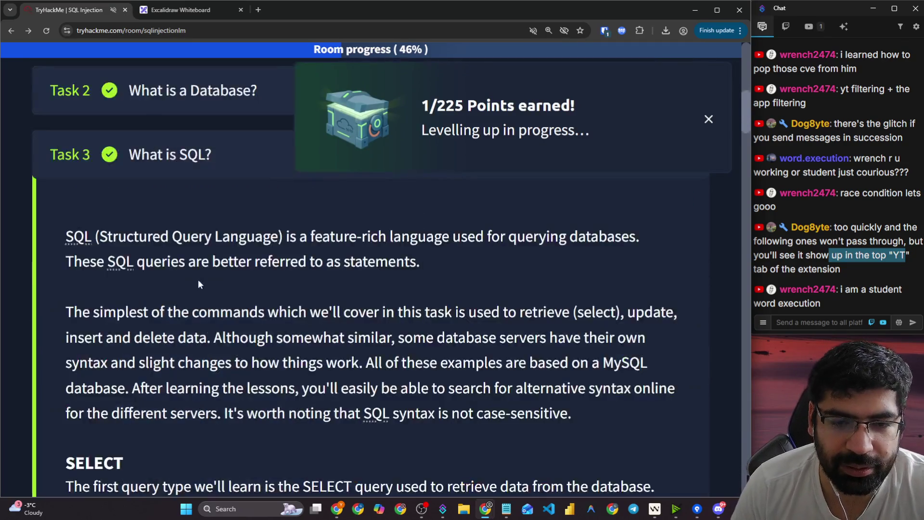
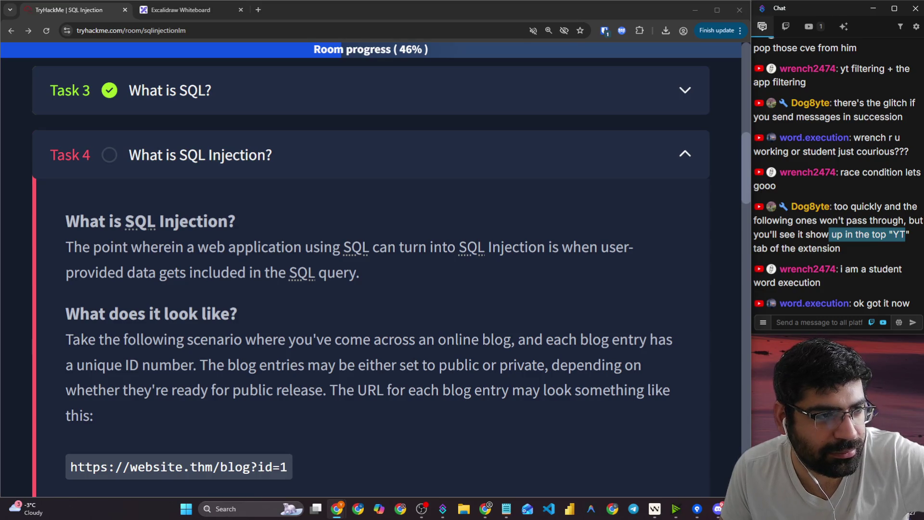
- Review the TryHackMe task, highlighting the 'What is SQL Injection?' heading and its definition
click(357, 184)
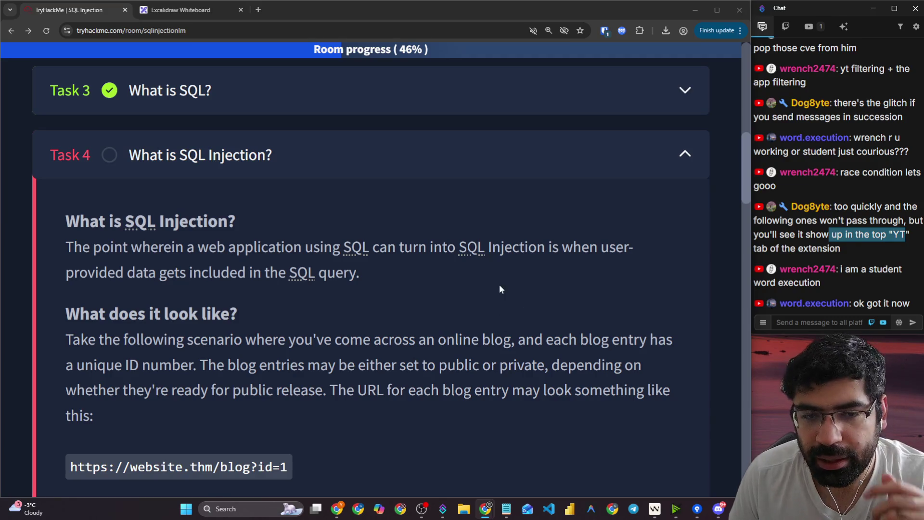
scroll(169, 254, down, 10)
scroll(168, 254, down, 15)
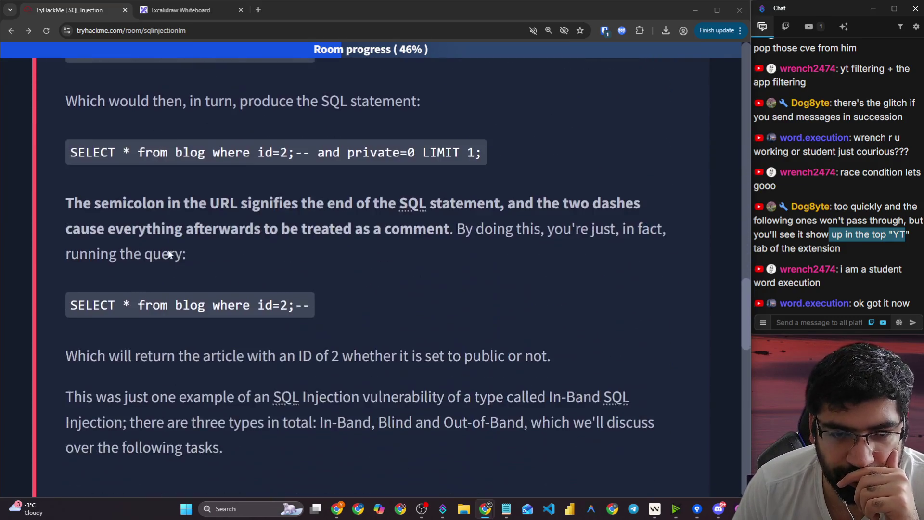
scroll(169, 254, up, 7)
scroll(169, 254, up, 15)
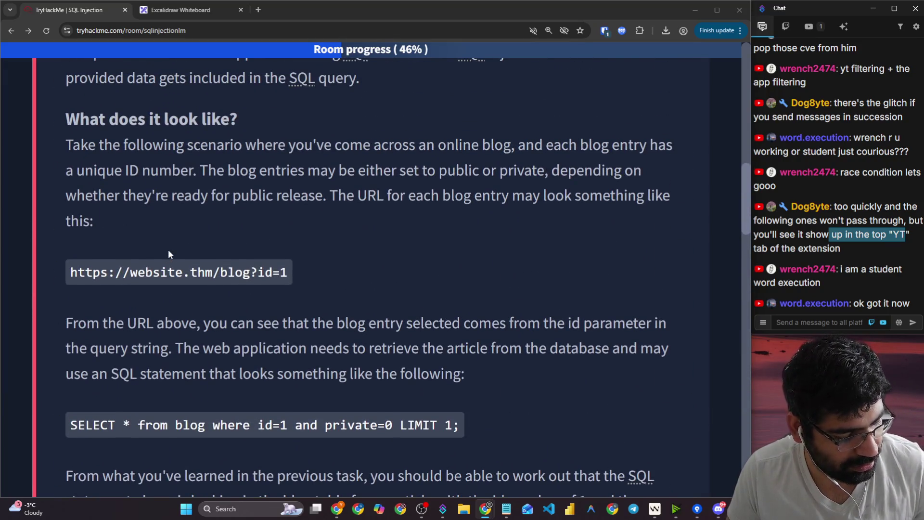
scroll(169, 255, up, 1)
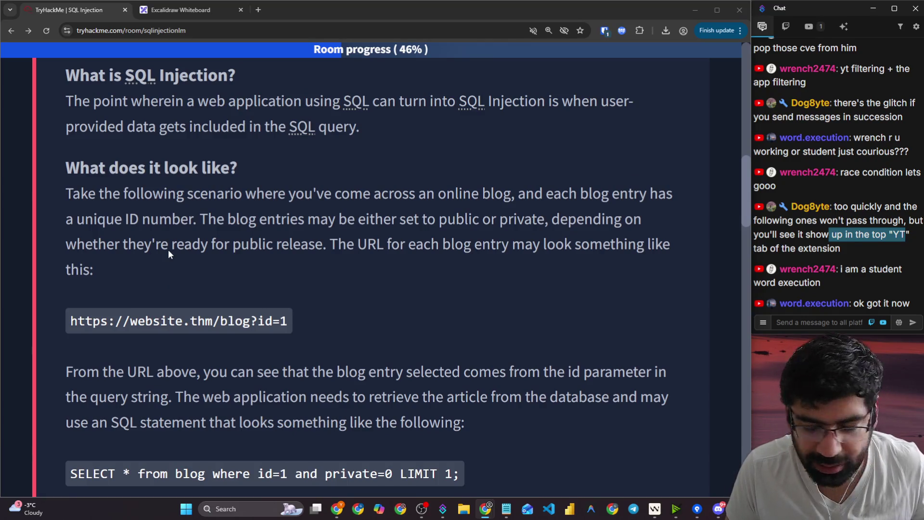
scroll(309, 221, up, 8)
scroll(309, 287, down, 3)
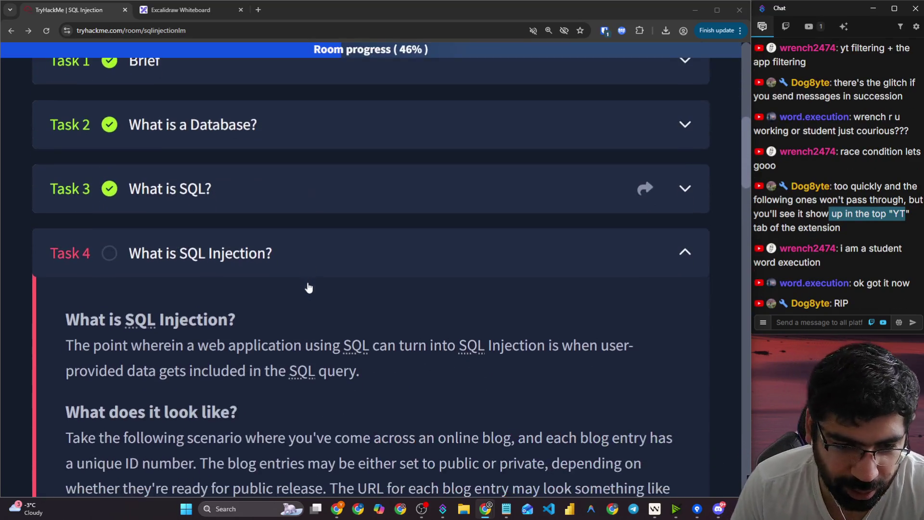
scroll(343, 325, down, 1)
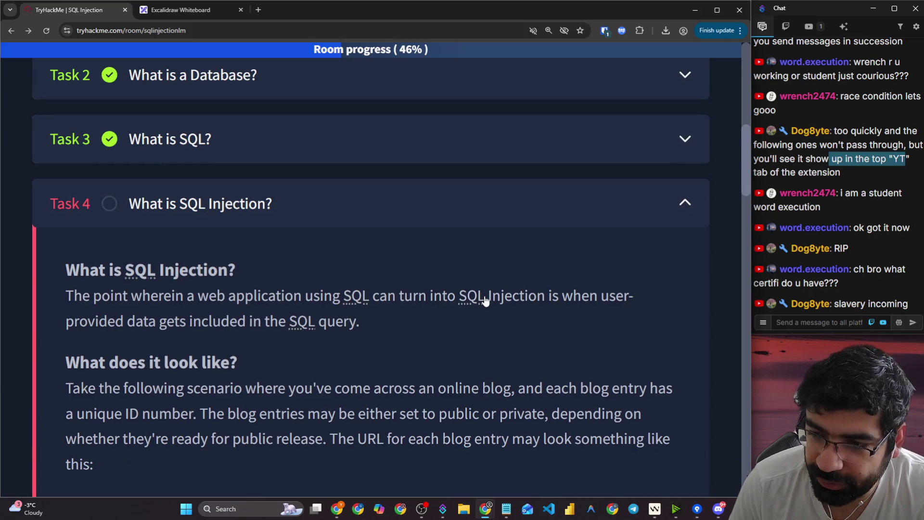
scroll(366, 303, down, 2)
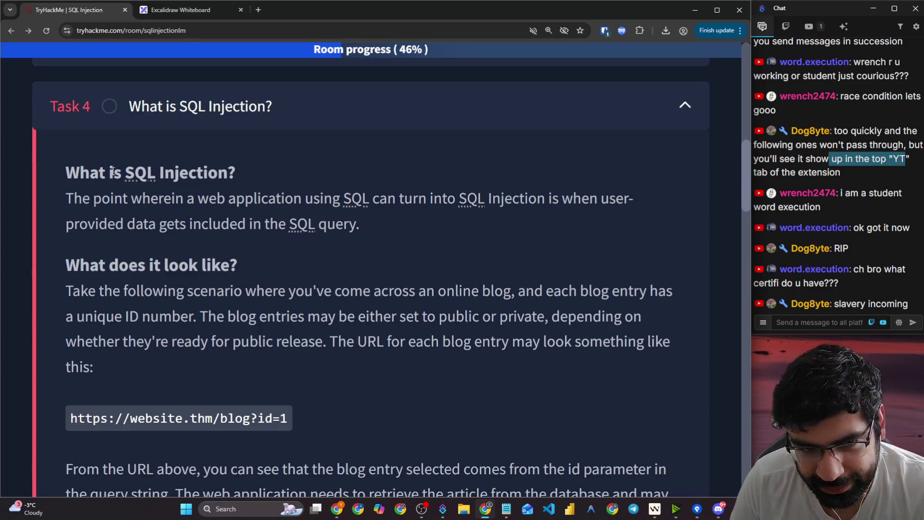
drag(54, 177, 237, 175)
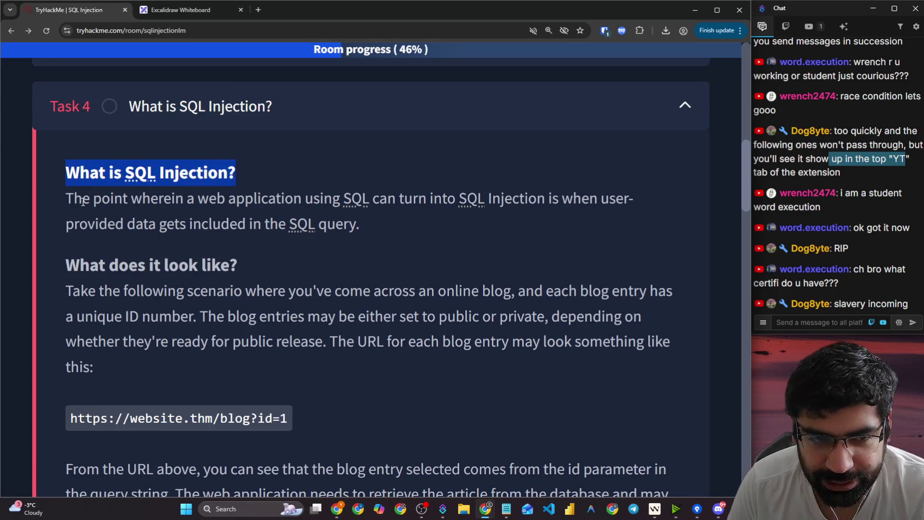
drag(82, 198, 628, 199)
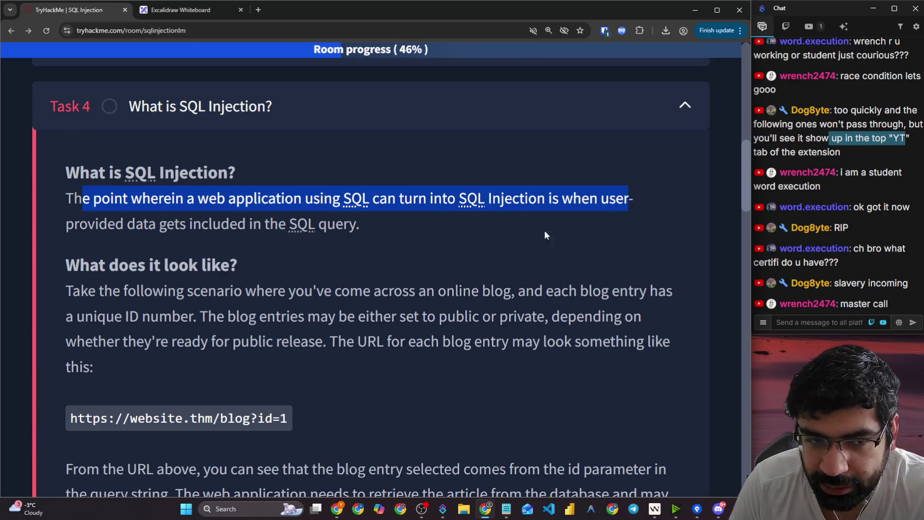
drag(135, 223, 374, 228)
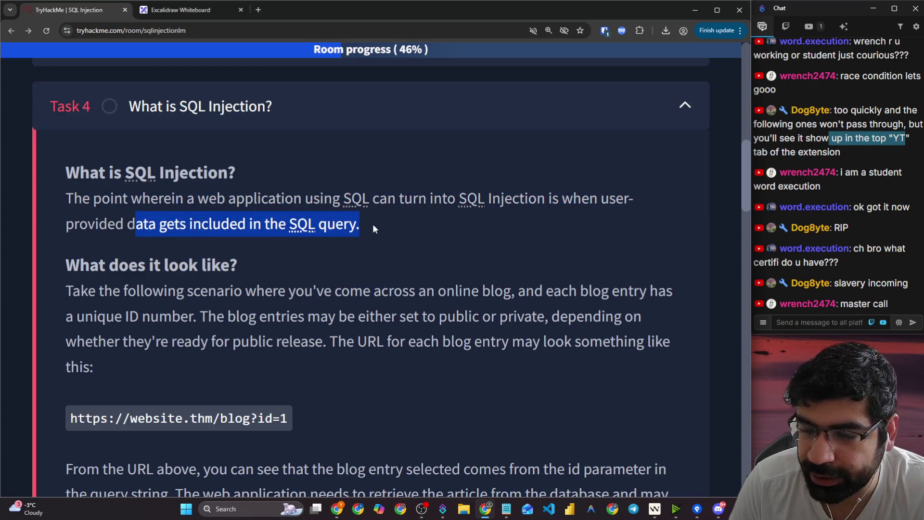
- In Excalidraw, hand-write 'Select * from Users where student id' across two lines
click(180, 10)
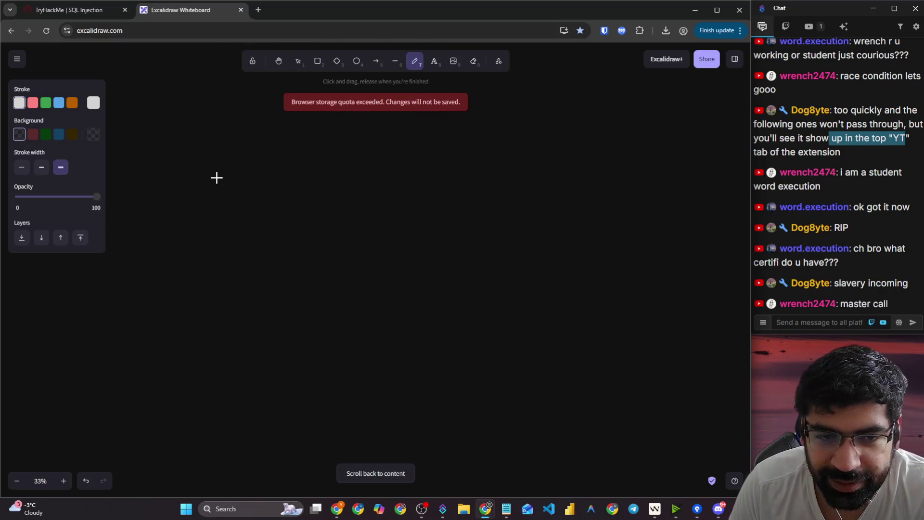
drag(207, 168, 193, 202)
mouse_move(211, 193)
mouse_down()
mouse_move(227, 185)
mouse_move(248, 199)
mouse_move(260, 186)
mouse_move(293, 191)
mouse_move(298, 179)
mouse_move(344, 165)
mouse_move(339, 174)
mouse_up()
mouse_move(412, 156)
mouse_down()
mouse_move(416, 196)
mouse_move(448, 165)
mouse_move(481, 176)
mouse_move(551, 129)
mouse_move(583, 154)
mouse_move(607, 152)
mouse_move(638, 171)
mouse_up()
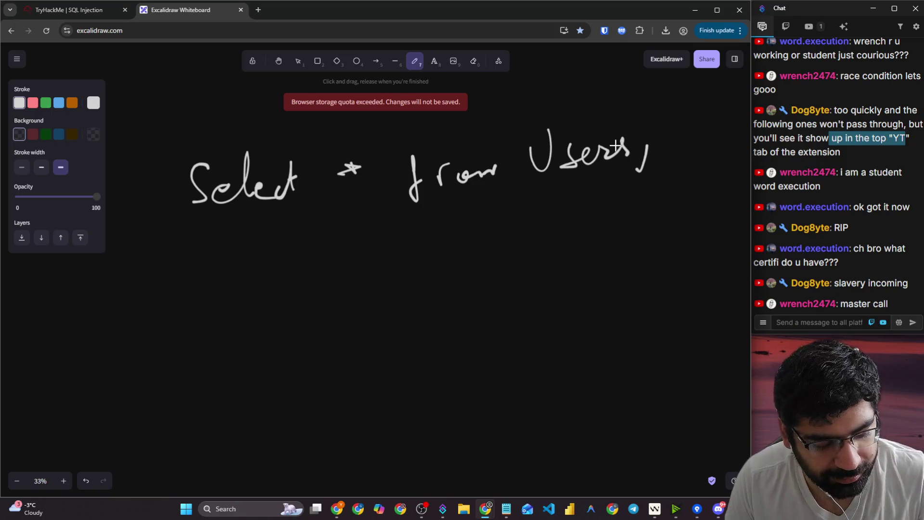
key(ctrl+z)
mouse_move(298, 237)
mouse_down()
mouse_move(345, 214)
mouse_move(380, 241)
mouse_move(430, 231)
mouse_move(446, 246)
mouse_up()
mouse_move(523, 218)
mouse_down()
mouse_move(508, 244)
mouse_move(702, 189)
mouse_move(721, 206)
mouse_move(749, 195)
mouse_up()
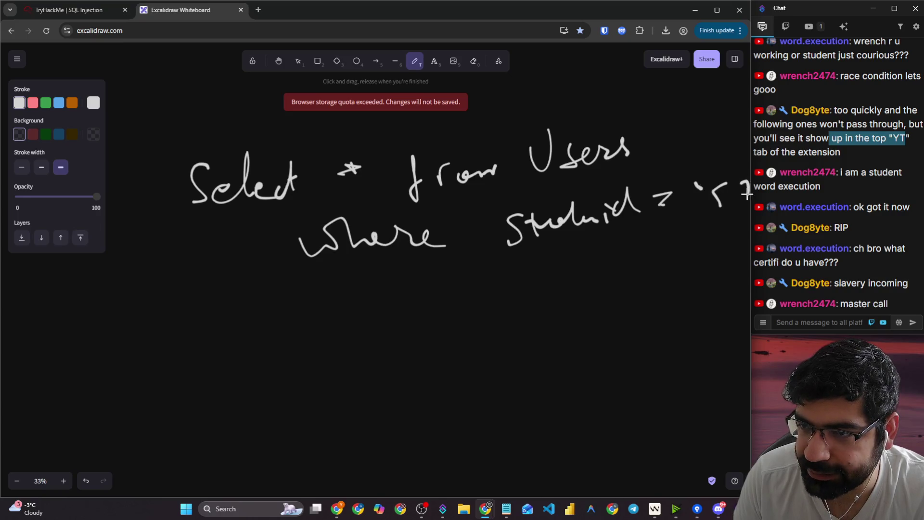
- Recentre the sketch and erase the unfinished value after the equals sign
scroll(500, 195, down, 3)
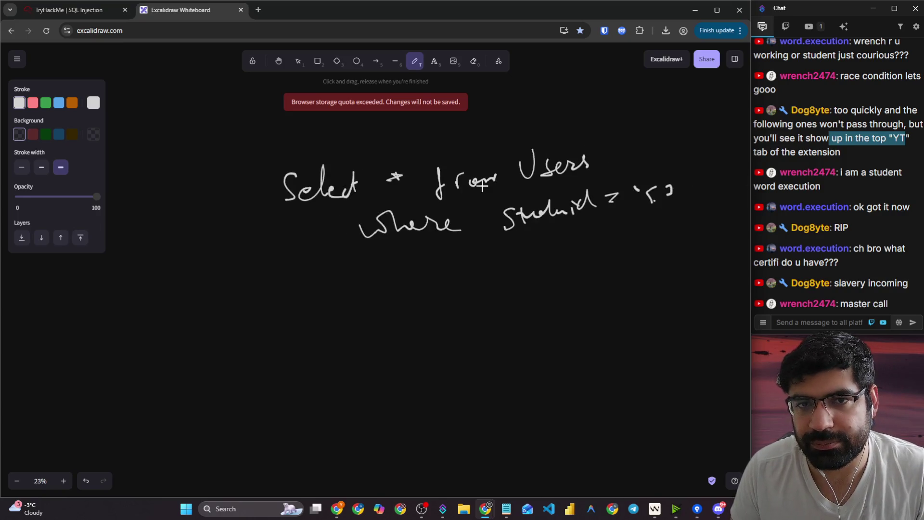
click(278, 61)
mouse_move(379, 181)
mouse_down()
mouse_move(358, 143)
mouse_move(266, 170)
mouse_up()
click(415, 61)
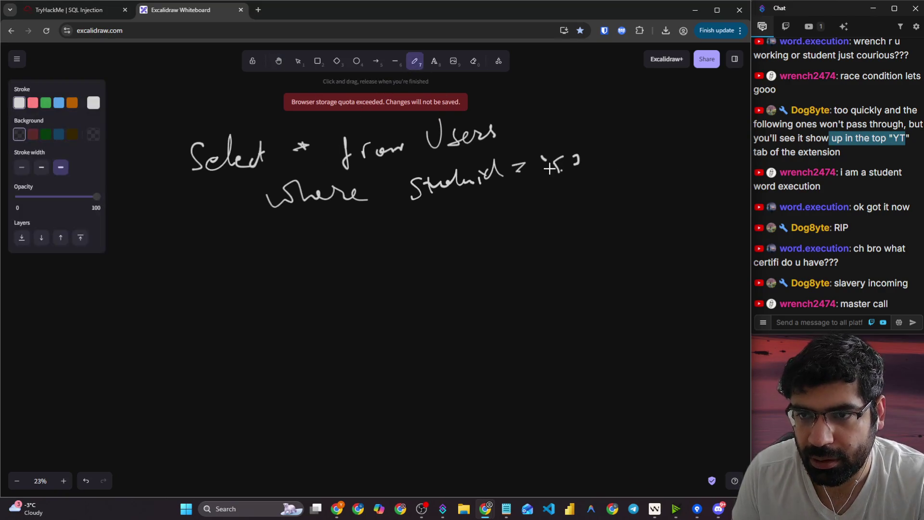
click(473, 62)
mouse_move(538, 151)
mouse_down()
mouse_move(573, 161)
mouse_move(548, 161)
mouse_move(558, 169)
mouse_up()
click(415, 61)
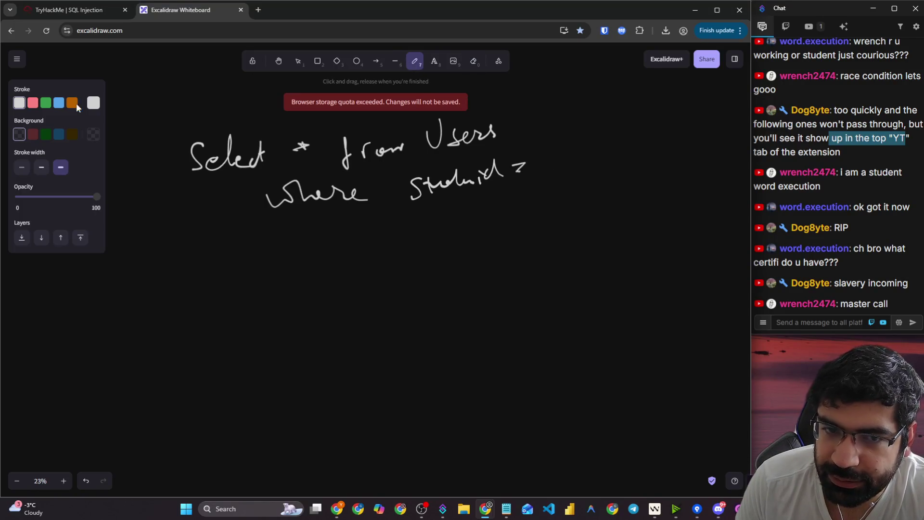
- Write the quoted "123" in green, then underline 'Select * from' and "123" in green
click(45, 102)
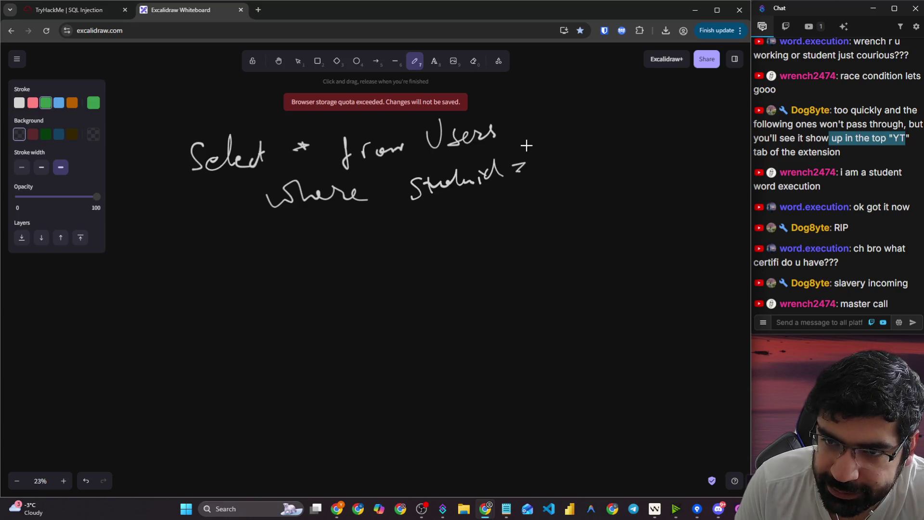
drag(547, 144, 559, 166)
drag(580, 155, 621, 153)
drag(522, 124, 531, 133)
drag(637, 98, 638, 106)
drag(644, 99, 645, 106)
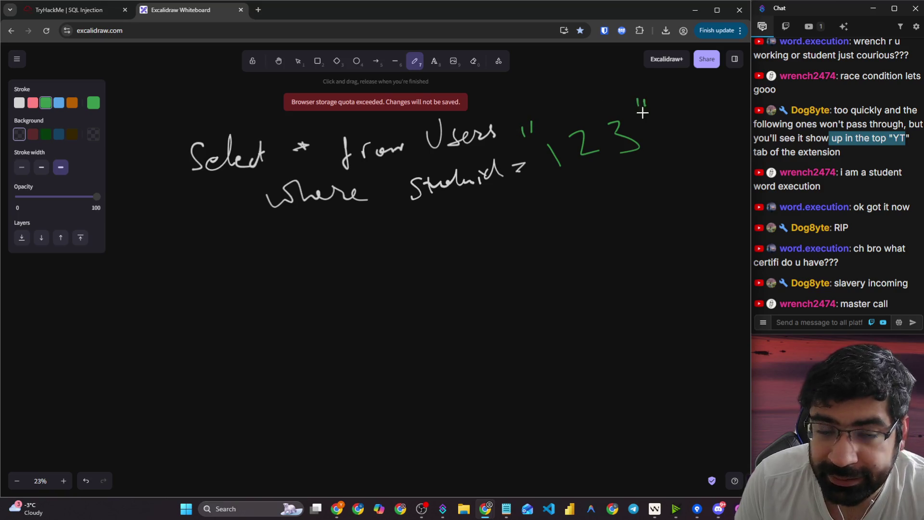
scroll(555, 246, up, 1)
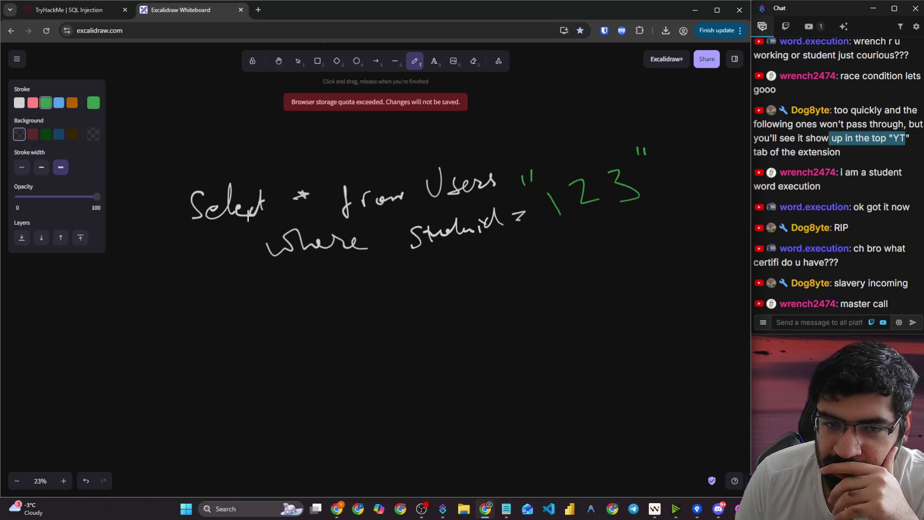
drag(211, 224, 462, 206)
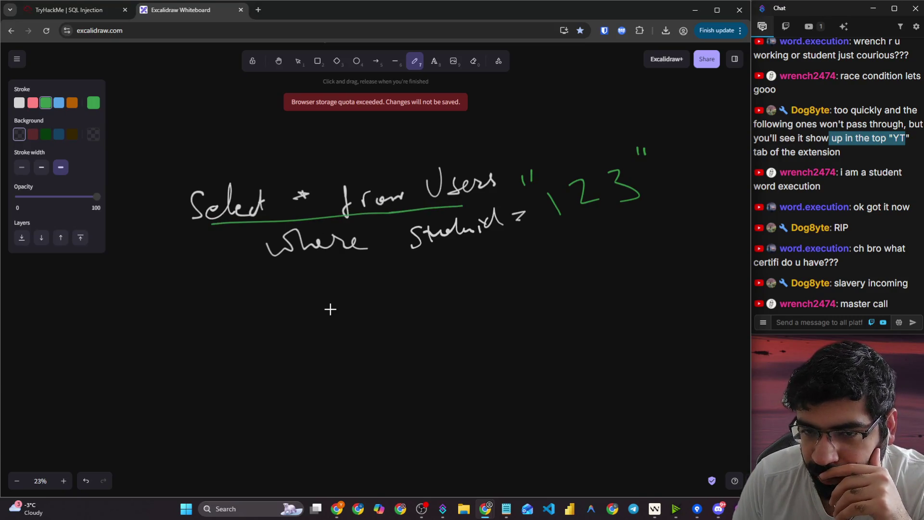
drag(529, 243, 657, 206)
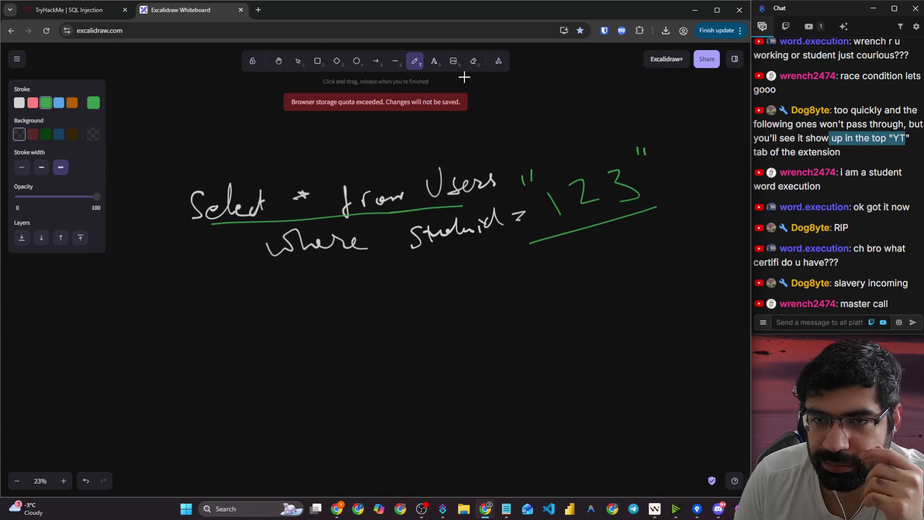
- Replace the table name Users with 'Student' written in white
click(473, 61)
drag(427, 185, 495, 179)
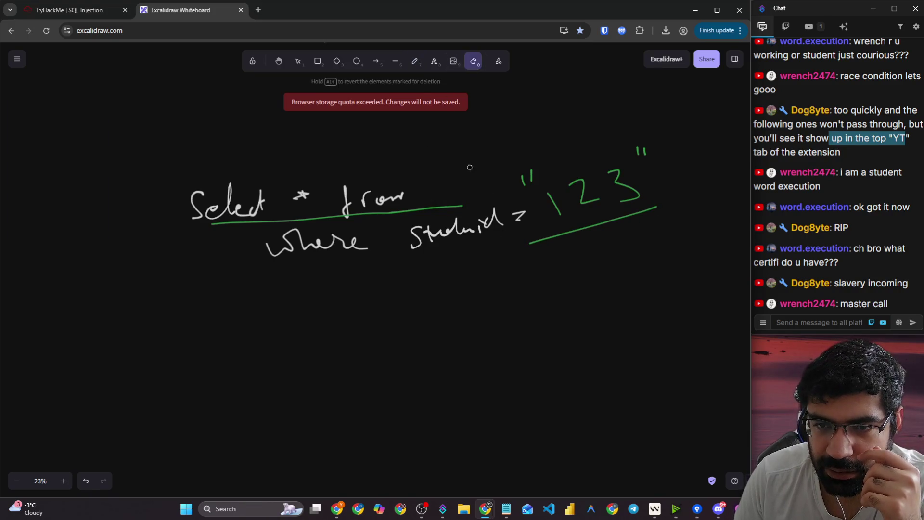
click(414, 61)
click(19, 102)
mouse_move(424, 170)
mouse_down()
mouse_move(418, 183)
mouse_move(433, 193)
mouse_up()
mouse_move(439, 168)
mouse_down()
mouse_move(461, 179)
mouse_move(483, 159)
mouse_move(515, 157)
mouse_move(545, 136)
mouse_up()
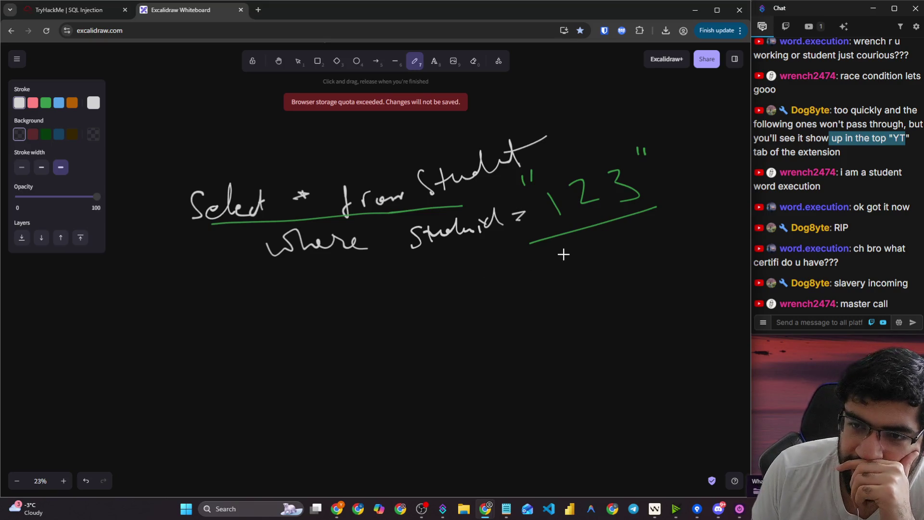
click(433, 62)
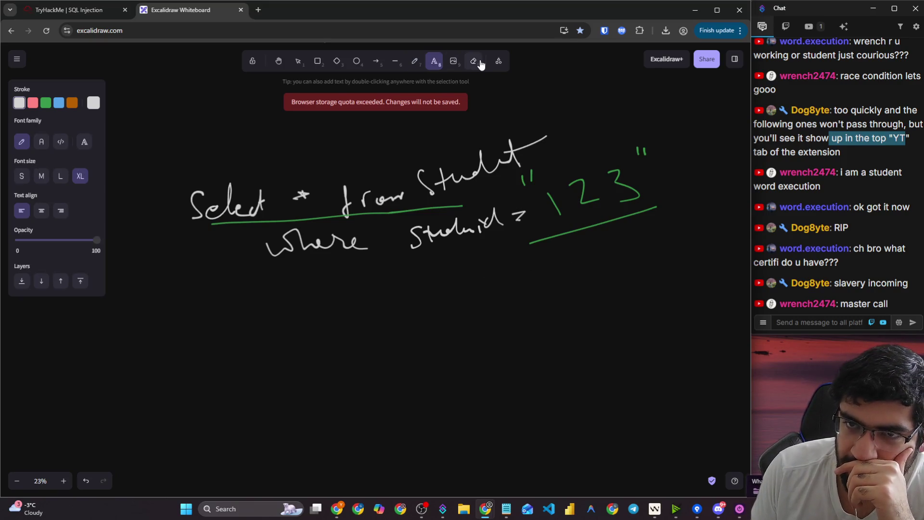
- Hand-write 123" ; in red below the query
click(473, 62)
click(415, 61)
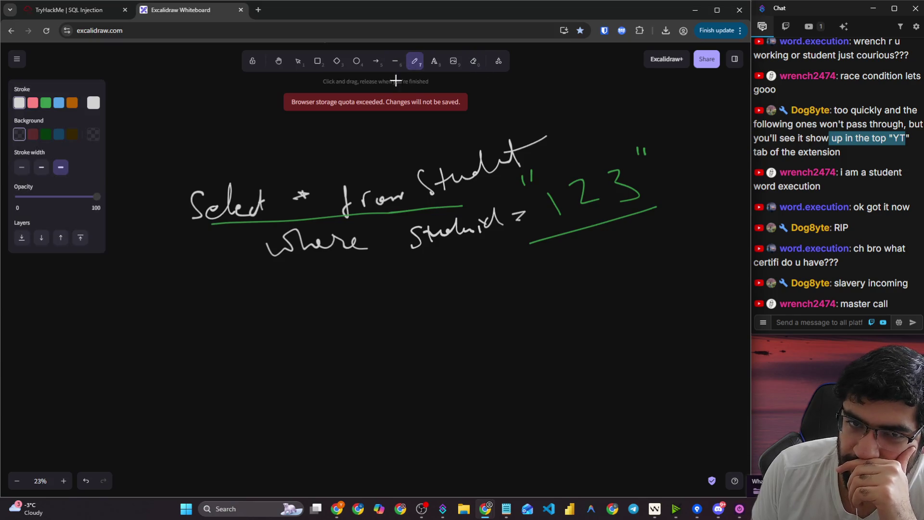
click(32, 103)
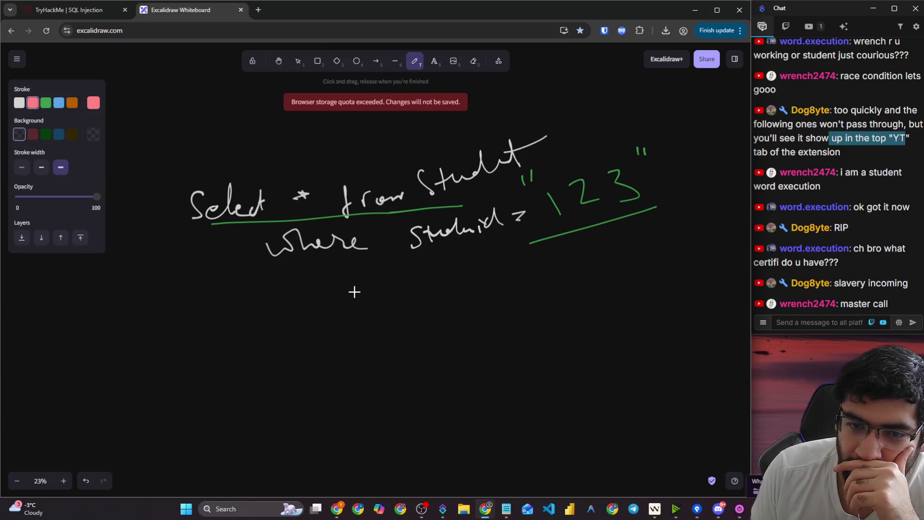
mouse_move(354, 292)
mouse_down()
mouse_move(359, 338)
mouse_move(390, 302)
mouse_move(409, 328)
mouse_up()
drag(423, 293, 446, 328)
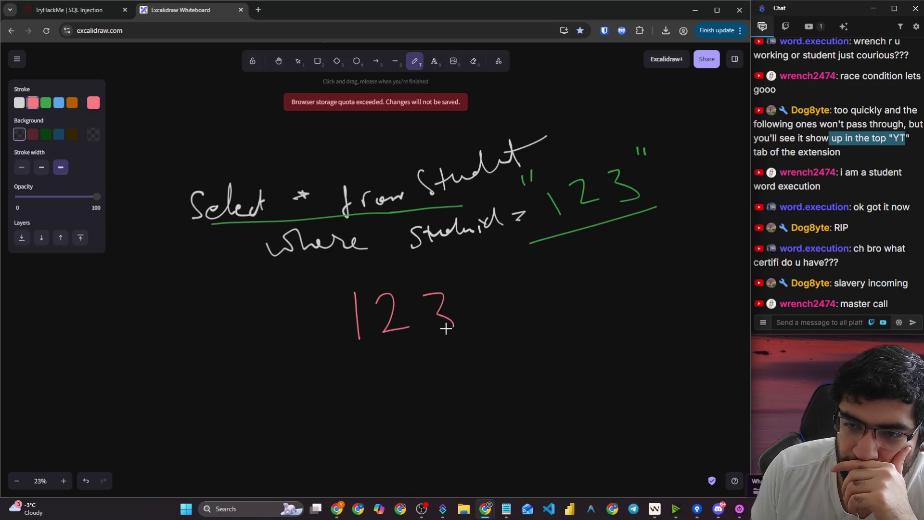
mouse_move(462, 275)
mouse_down()
mouse_move(463, 290)
mouse_move(511, 332)
mouse_up()
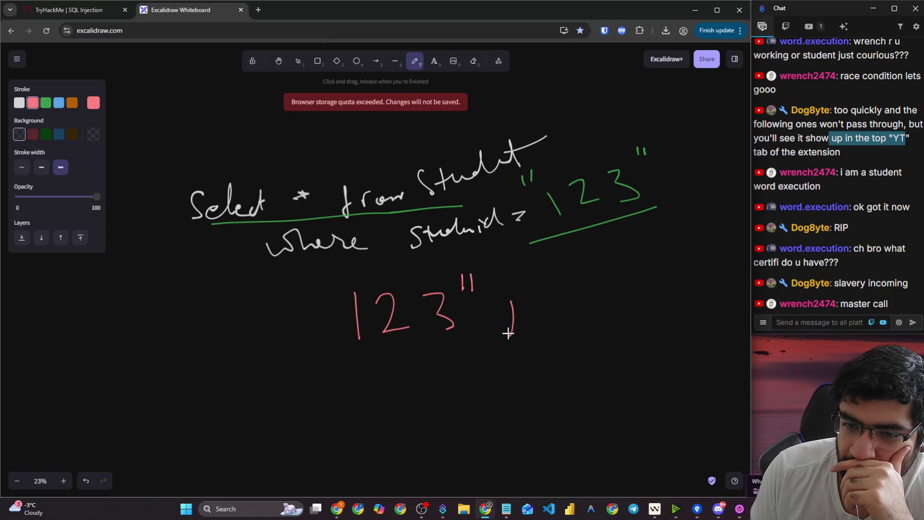
click(501, 286)
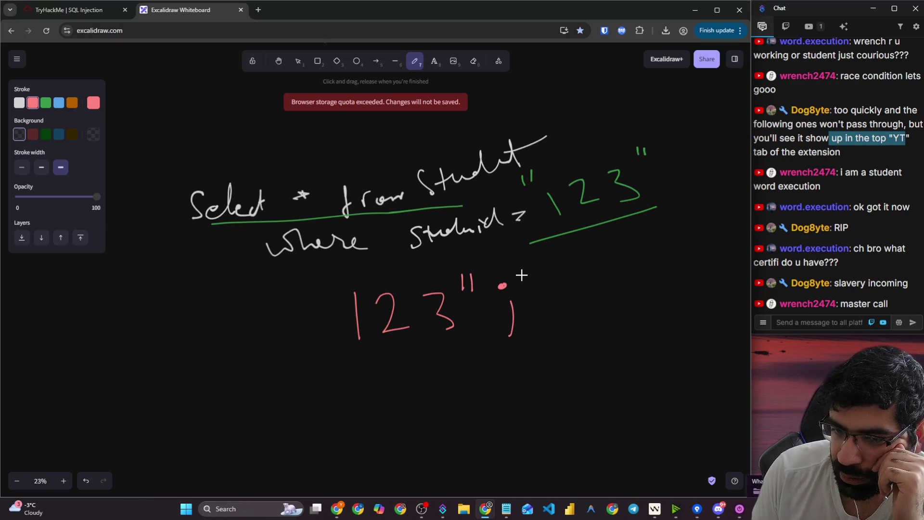
- Continue the red payload with 'Delete from Stud' and a closing quote
mouse_move(535, 265)
mouse_down()
mouse_move(541, 294)
mouse_move(610, 246)
mouse_move(621, 251)
mouse_up()
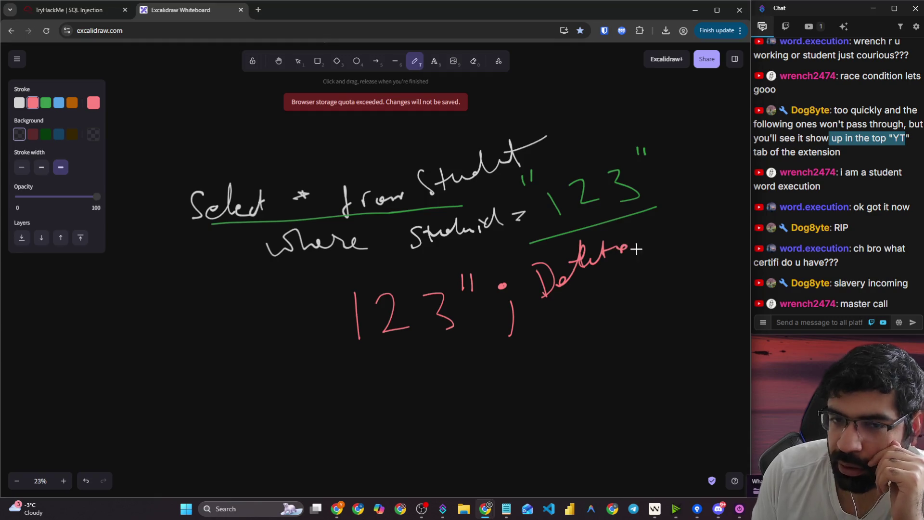
drag(651, 223, 645, 283)
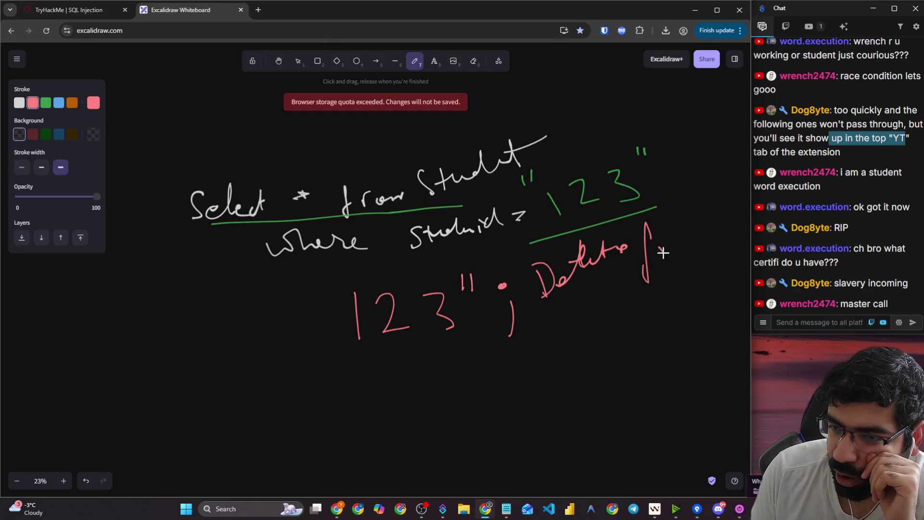
mouse_move(658, 251)
mouse_down()
mouse_move(731, 222)
mouse_move(720, 234)
mouse_up()
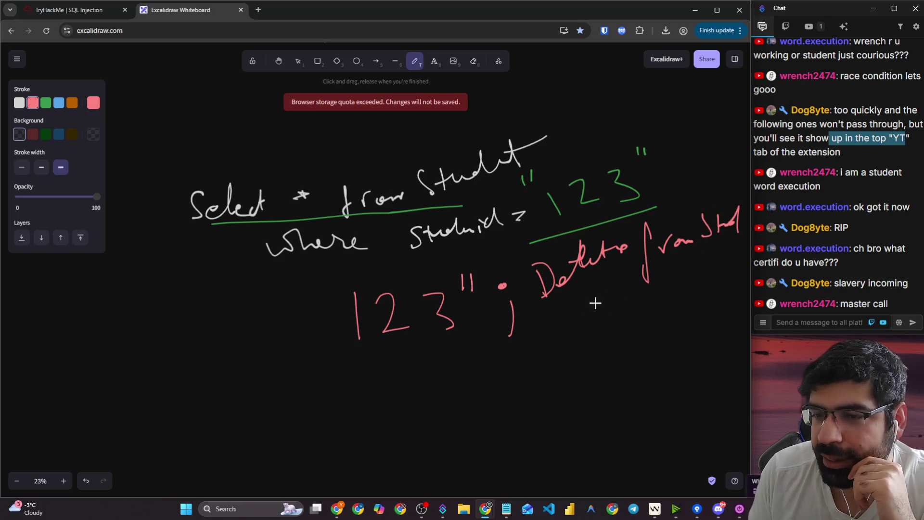
drag(743, 194, 743, 202)
drag(748, 192, 747, 201)
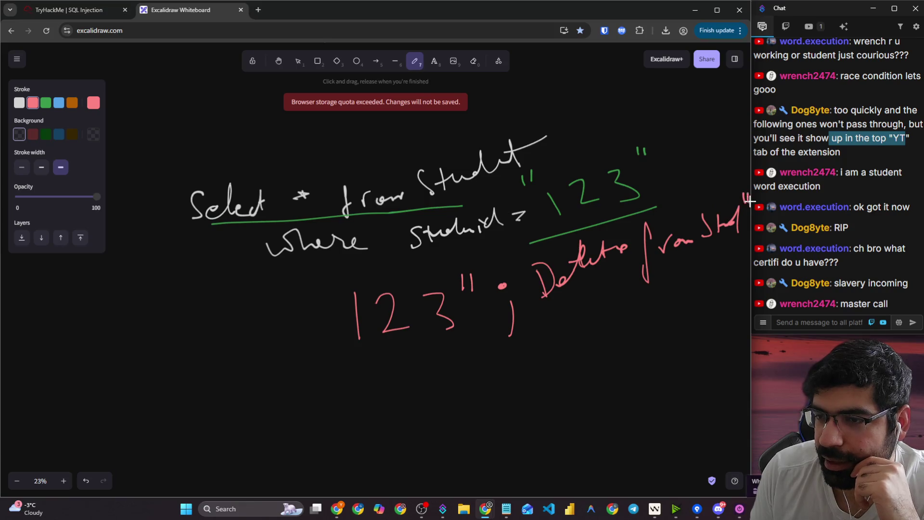
- Shift the drawing up-left and add white underlines and curves linking the query and payload
click(278, 61)
mouse_move(289, 102)
mouse_down()
mouse_move(258, 99)
mouse_move(219, 70)
mouse_move(195, 67)
mouse_up()
click(414, 62)
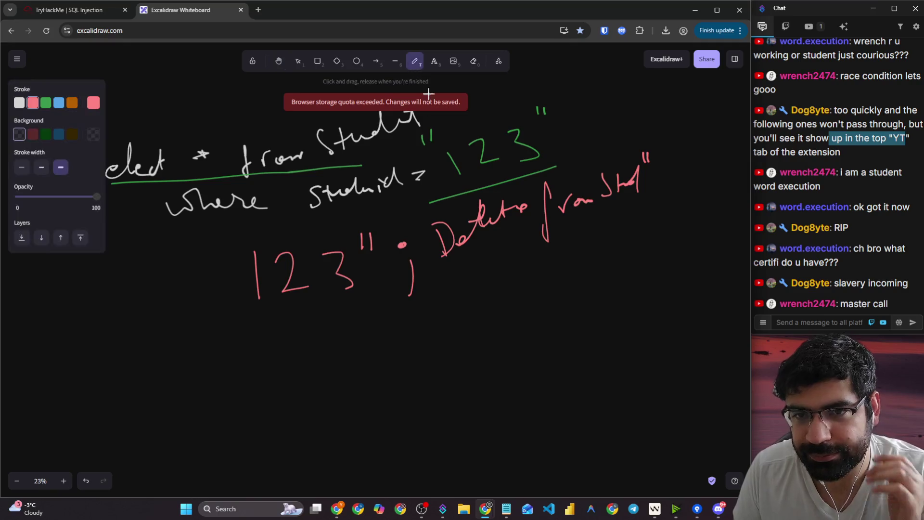
click(19, 102)
drag(250, 325, 684, 202)
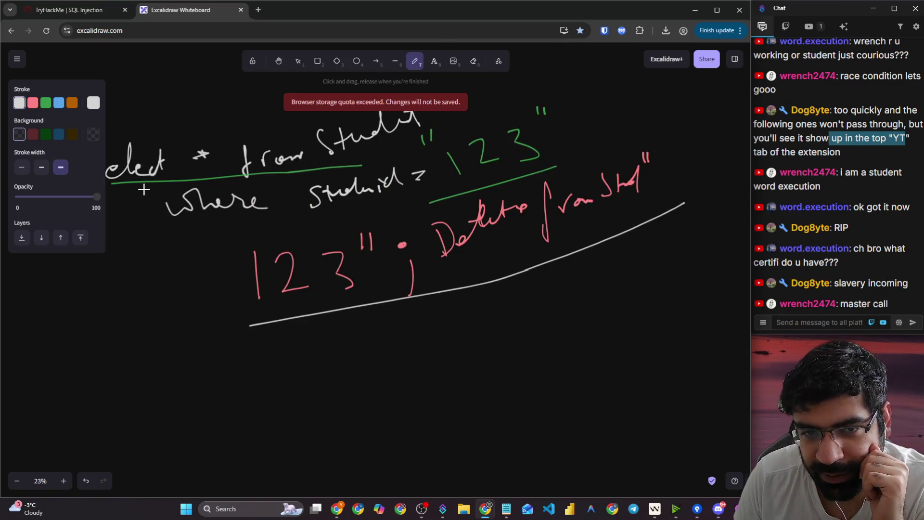
drag(144, 189, 406, 156)
drag(251, 237, 361, 220)
mouse_move(268, 322)
mouse_down()
mouse_move(356, 303)
mouse_move(387, 203)
mouse_up()
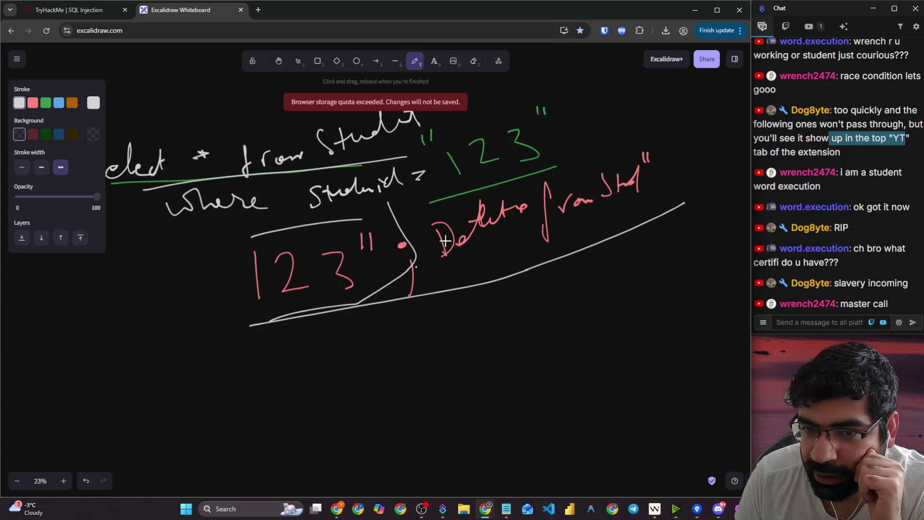
drag(453, 262, 605, 203)
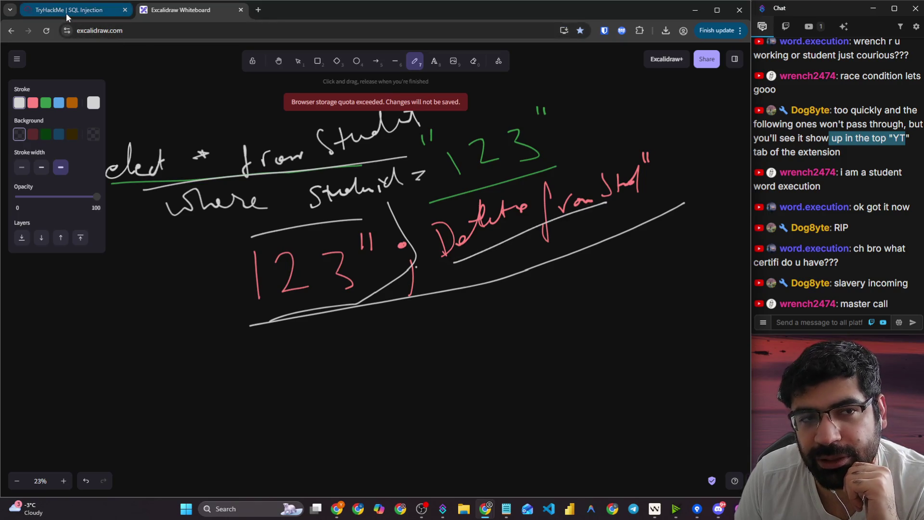
- In TryHackMe, highlight 'What does it look like?' and the blog scenario sentences about entries and URLs
click(66, 15)
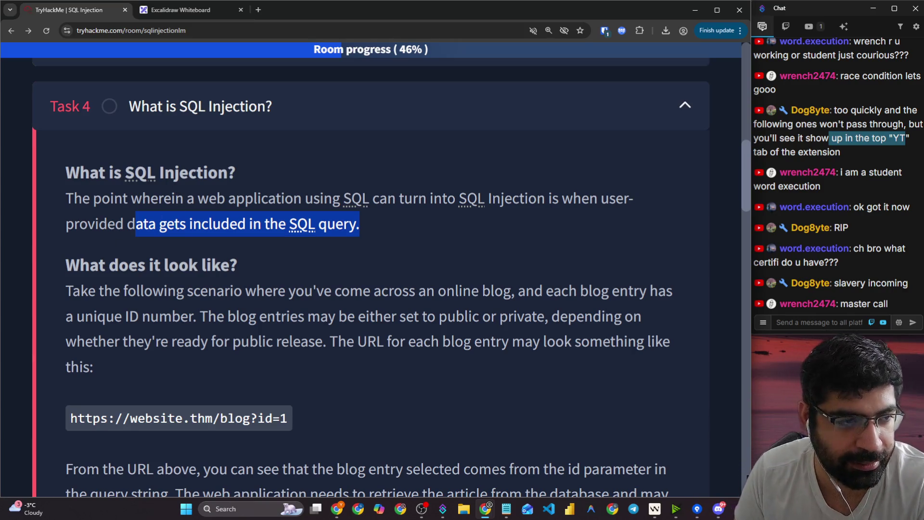
click(252, 309)
drag(65, 265, 248, 268)
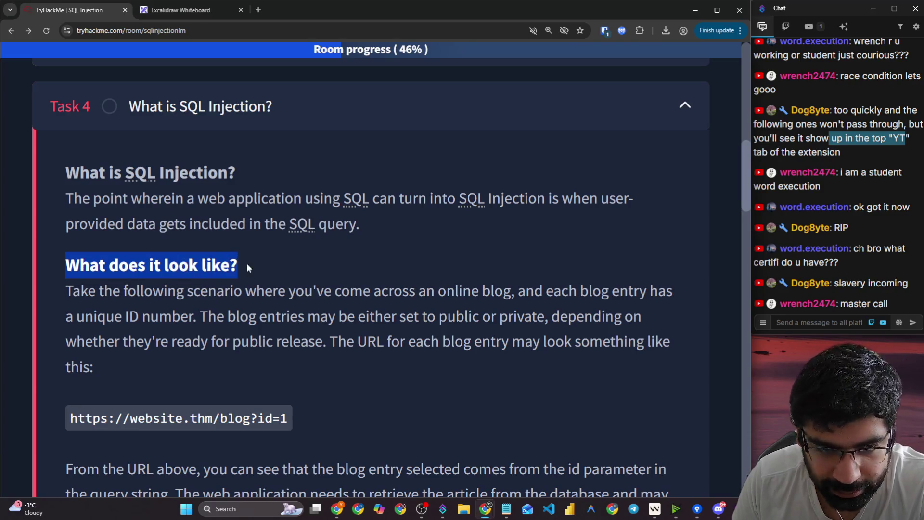
drag(73, 291, 676, 298)
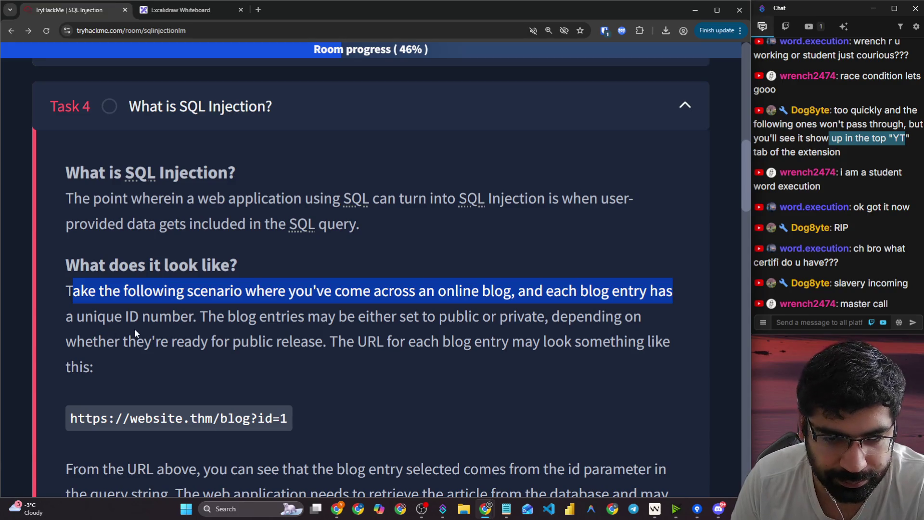
click(203, 317)
drag(203, 317, 635, 320)
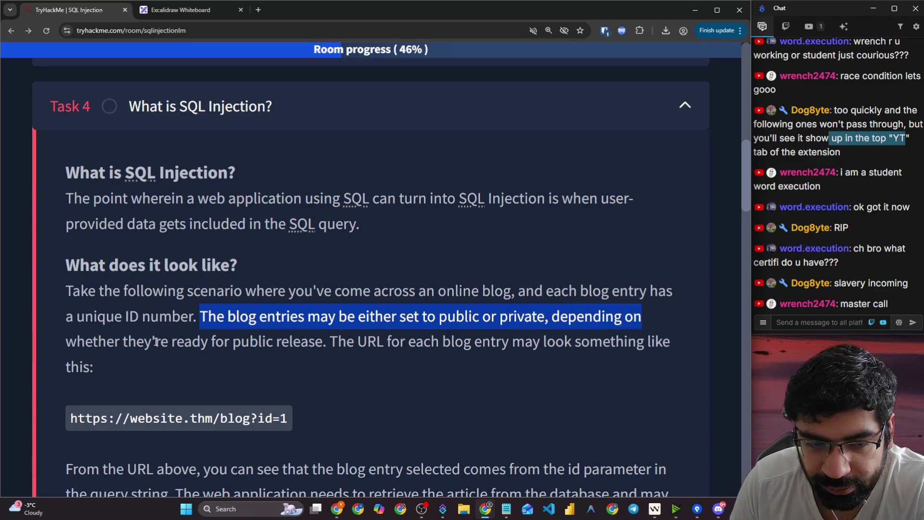
drag(128, 342, 658, 338)
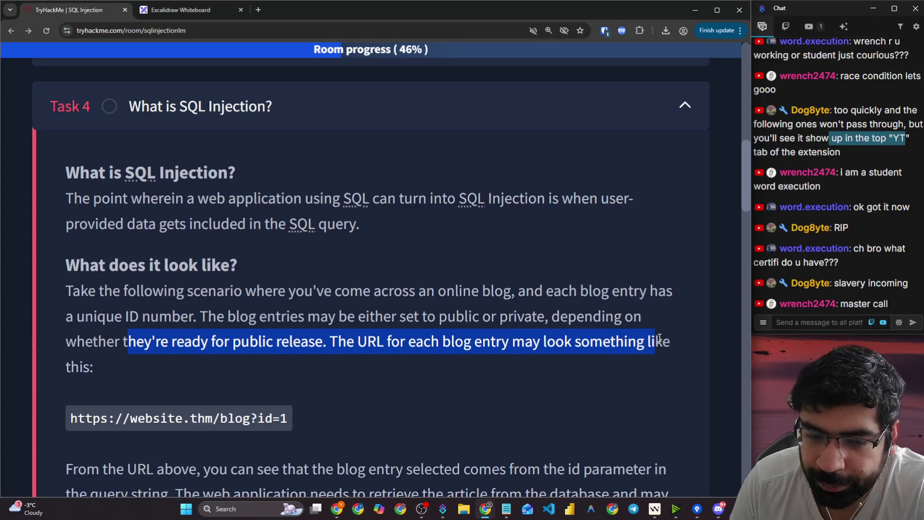
- Scroll to the example blog URL, highlight it, and open a new browser tab
scroll(135, 313, down, 3)
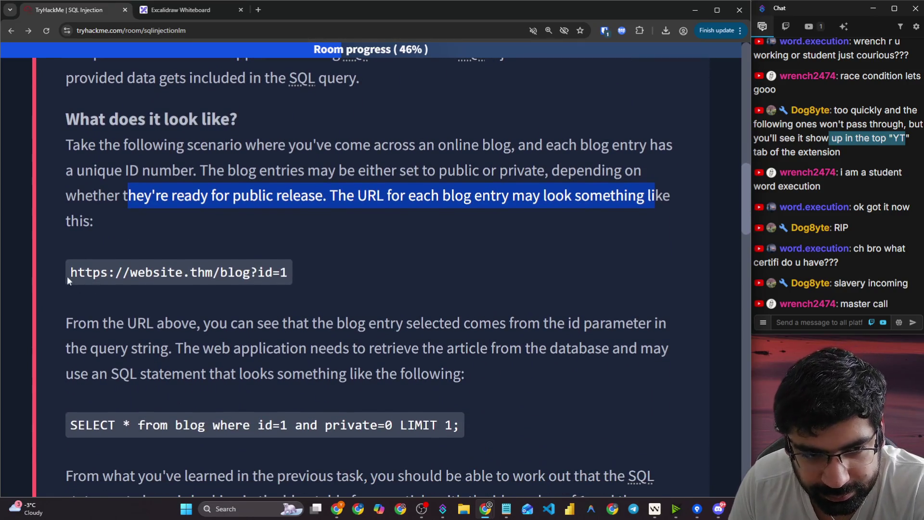
drag(67, 274, 301, 273)
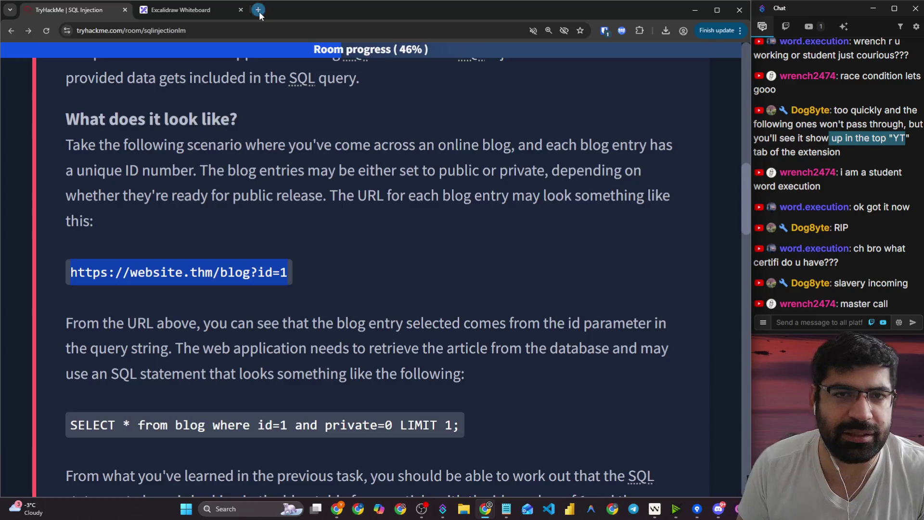
click(259, 11)
- Go to the hackerspub.org blog and open the 'How SOC Detects Attacks' article
text(hackerspub.org)
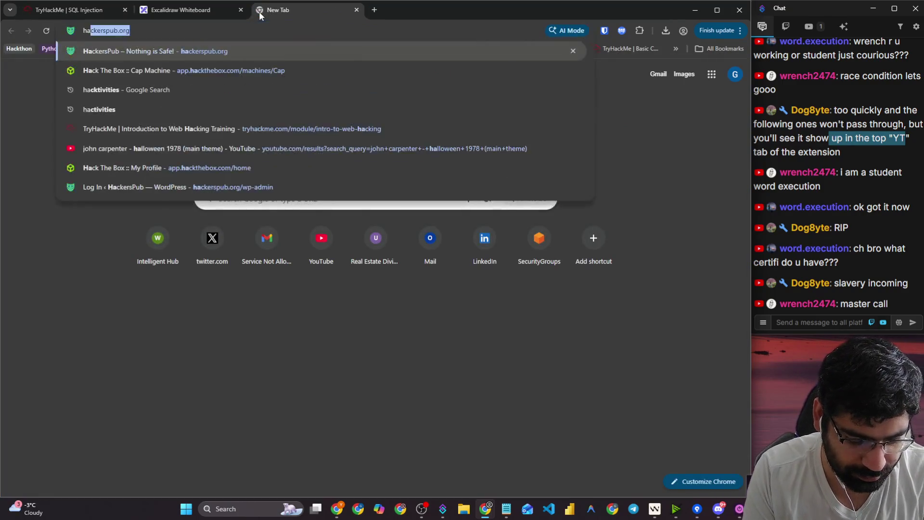
key(Right)
key(Down)
key(Down)
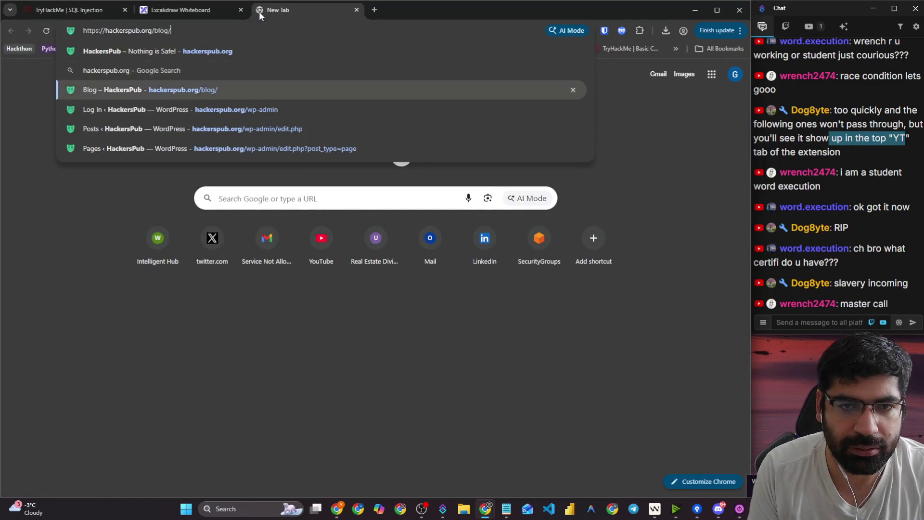
key(Return)
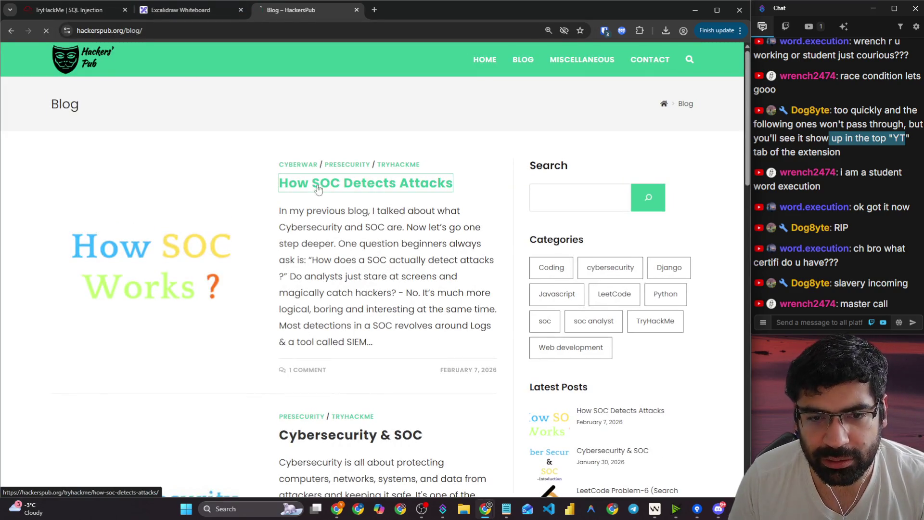
click(289, 183)
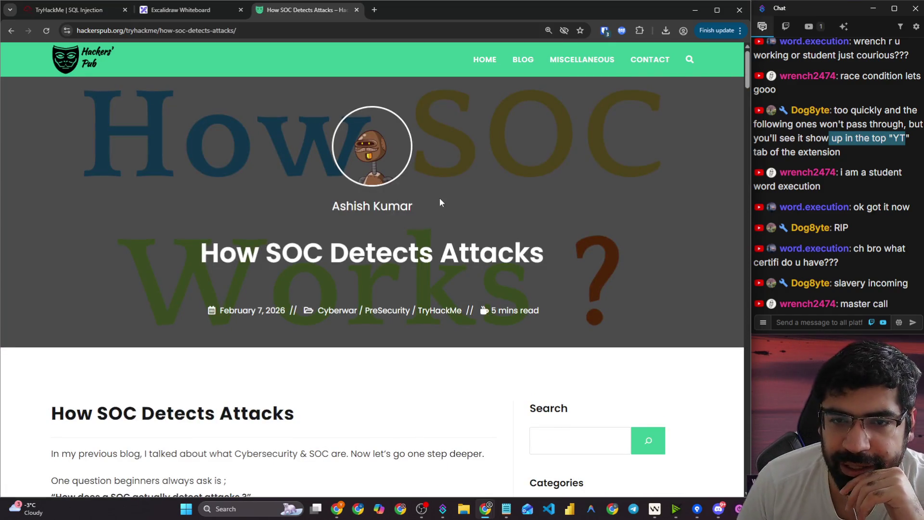
scroll(265, 157, down, 1)
- Post the article link in the live stream chat and copy its full address
drag(236, 31, 75, 35)
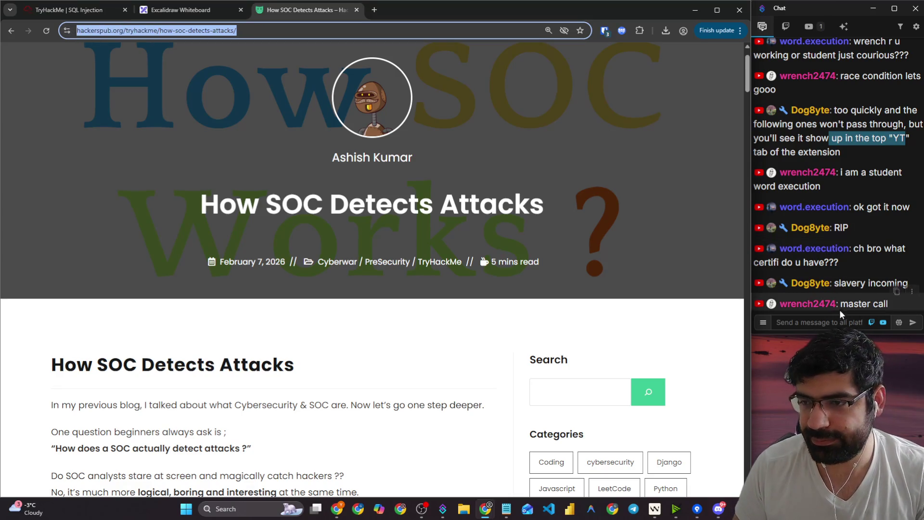
click(832, 322)
key(Return)
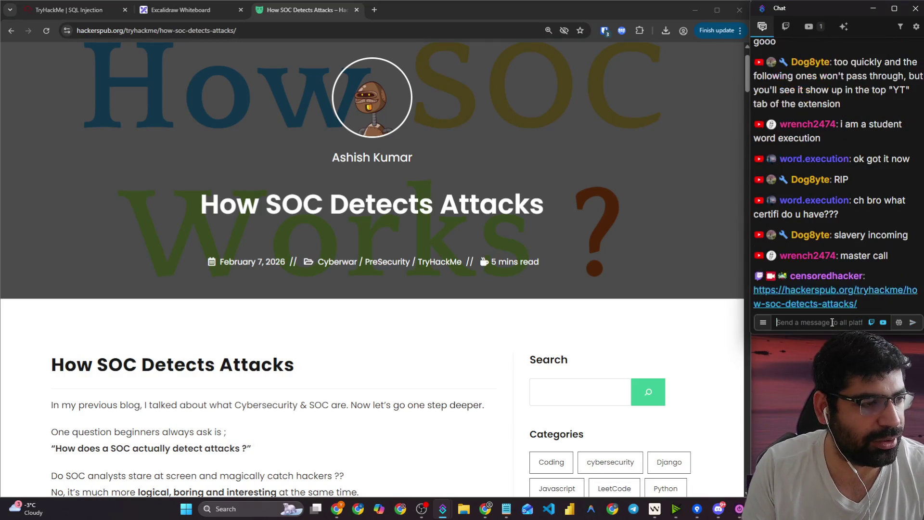
click(178, 266)
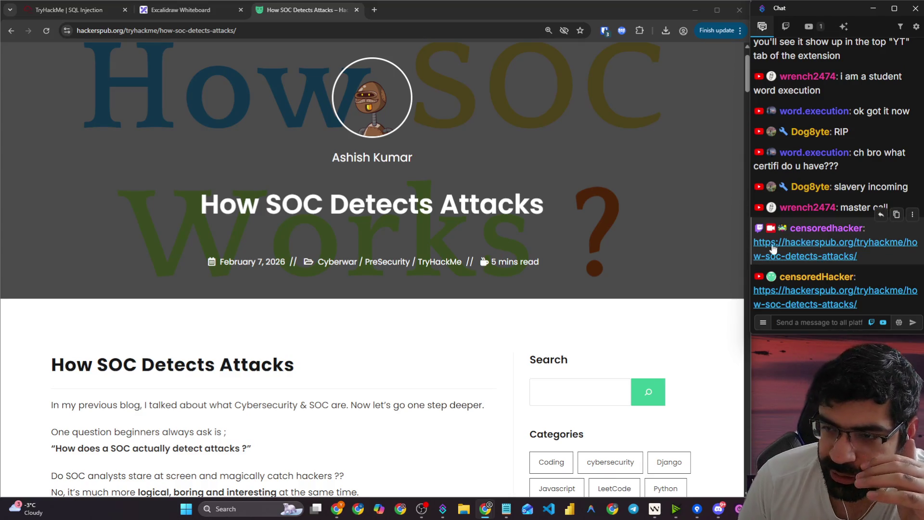
click(157, 32)
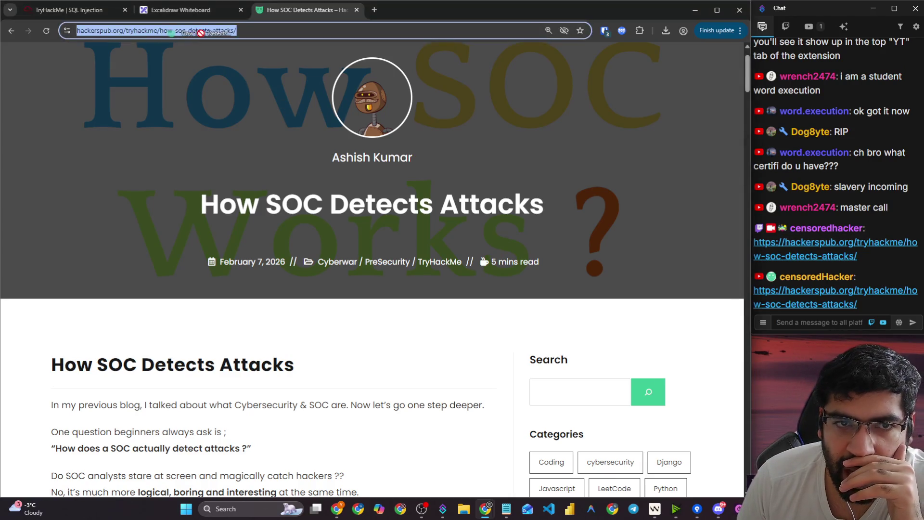
key(ctrl+c)
click(181, 10)
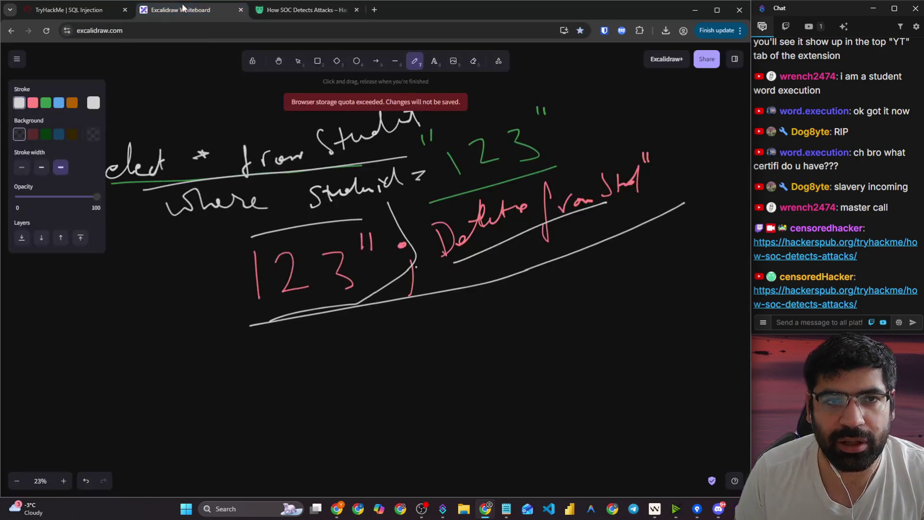
- Paste the article URL onto the canvas, enlarge it, and underline 'how-soc-' and 'detects-attacks'
scroll(259, 264, down, 5)
key(ctrl+v)
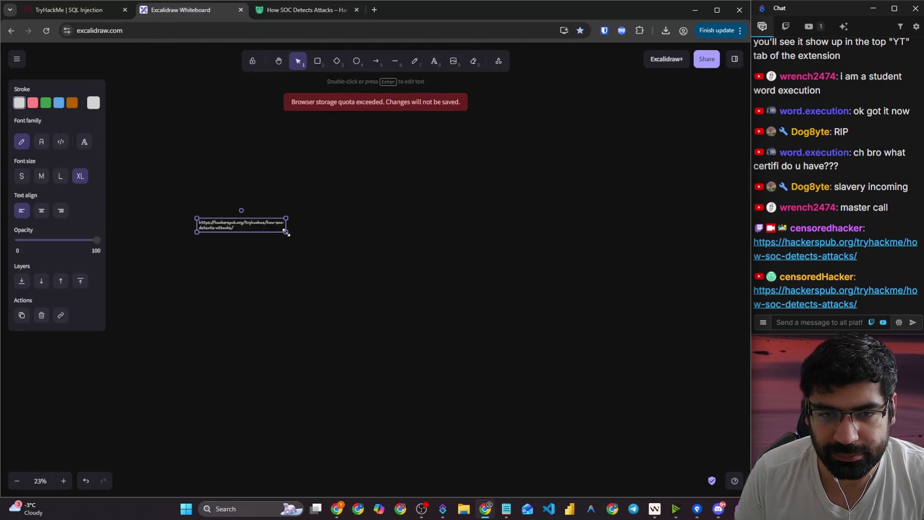
mouse_move(286, 233)
mouse_down()
mouse_move(680, 279)
mouse_move(644, 243)
mouse_up()
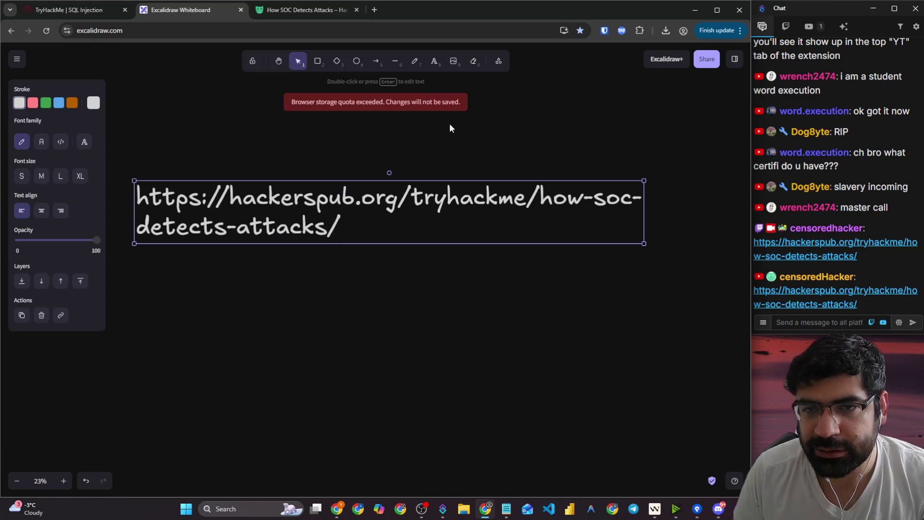
click(415, 62)
drag(544, 215, 650, 211)
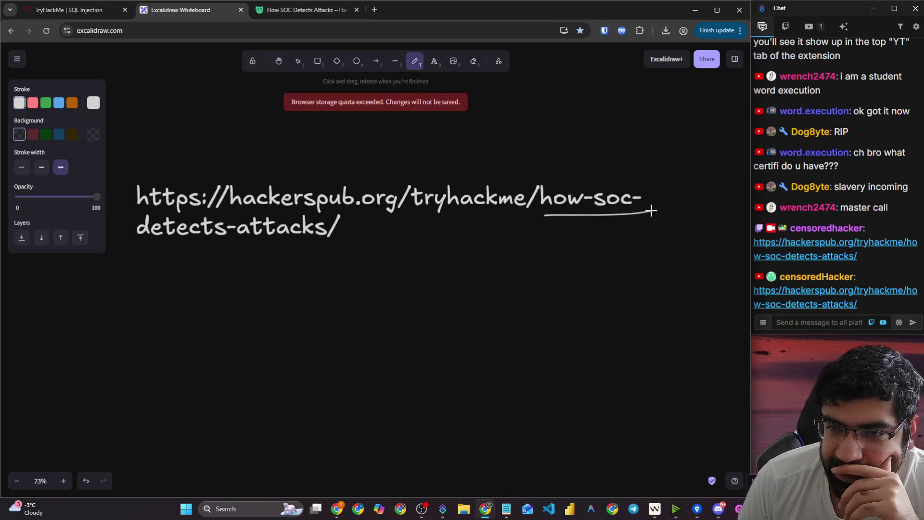
drag(166, 244, 275, 242)
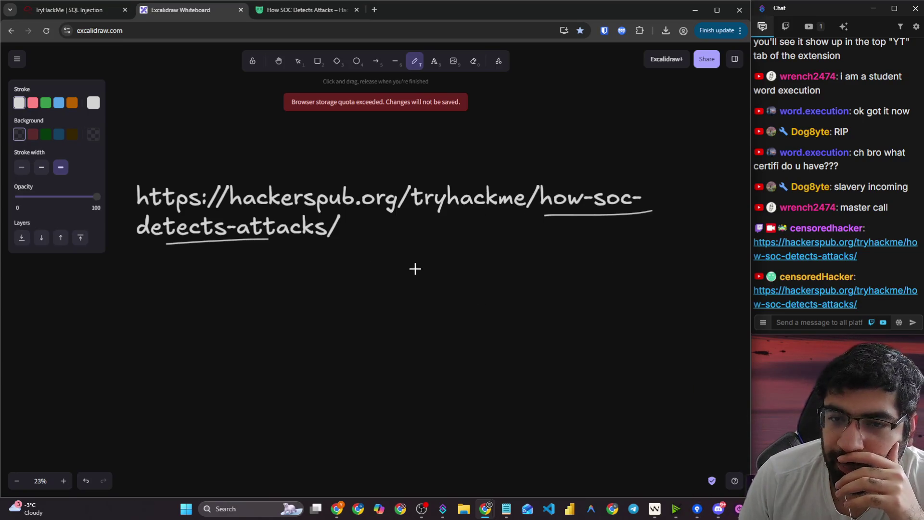
- Hand-write example paths ending /1 and /2 below the URL, then return to TryHackMe
mouse_move(414, 264)
mouse_down()
mouse_move(390, 311)
mouse_move(420, 293)
mouse_move(441, 299)
mouse_move(470, 274)
mouse_move(504, 288)
mouse_move(513, 309)
mouse_up()
mouse_move(548, 272)
mouse_down()
mouse_move(553, 298)
mouse_move(571, 295)
mouse_up()
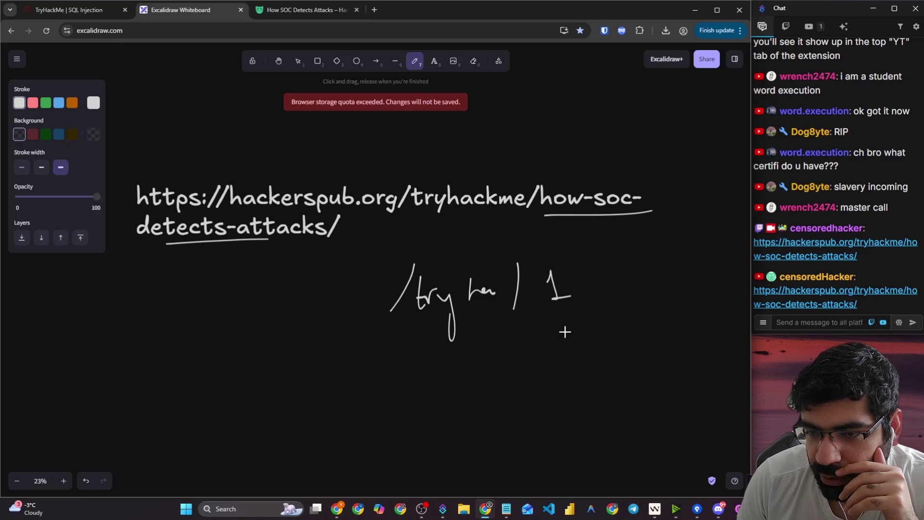
drag(545, 327, 516, 379)
mouse_move(557, 347)
mouse_down()
mouse_move(555, 374)
mouse_move(582, 367)
mouse_up()
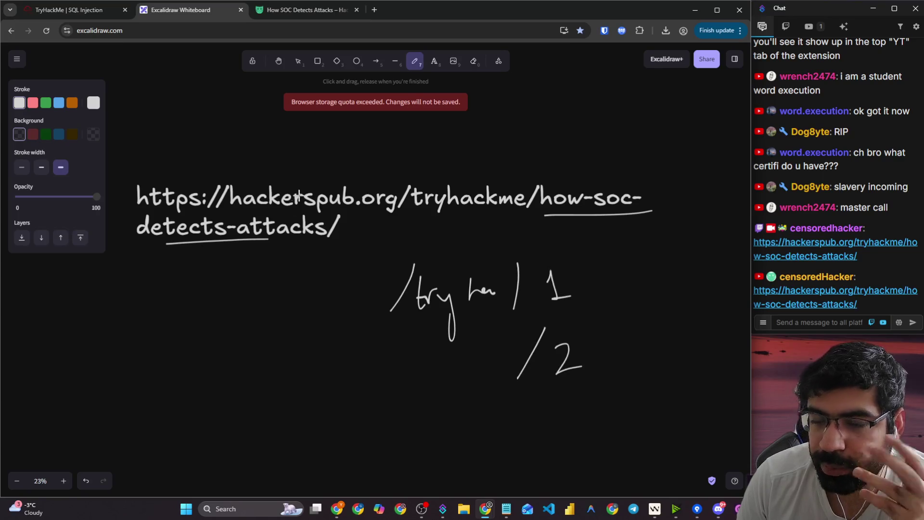
click(68, 10)
click(286, 228)
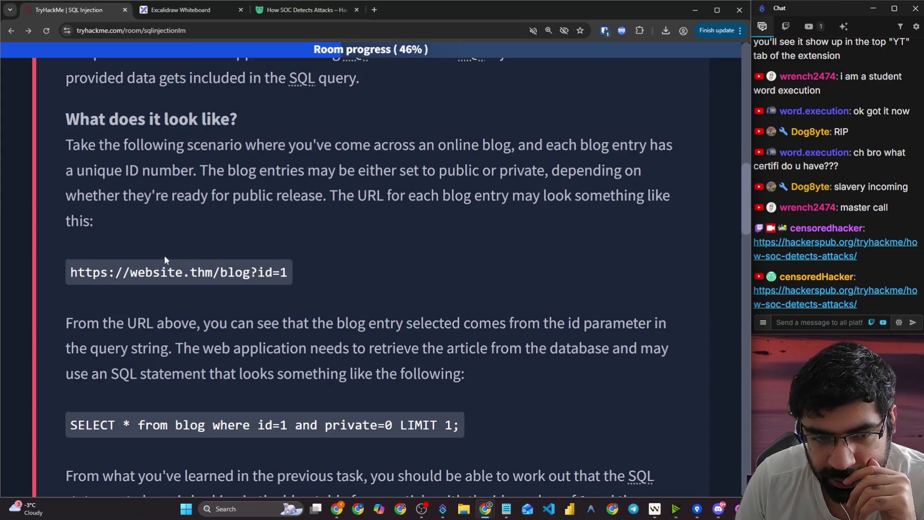
- Highlight the URL explanation and the id=1 value, then bring the 'How SOC Detects Attacks' tab forward
scroll(94, 225, down, 2)
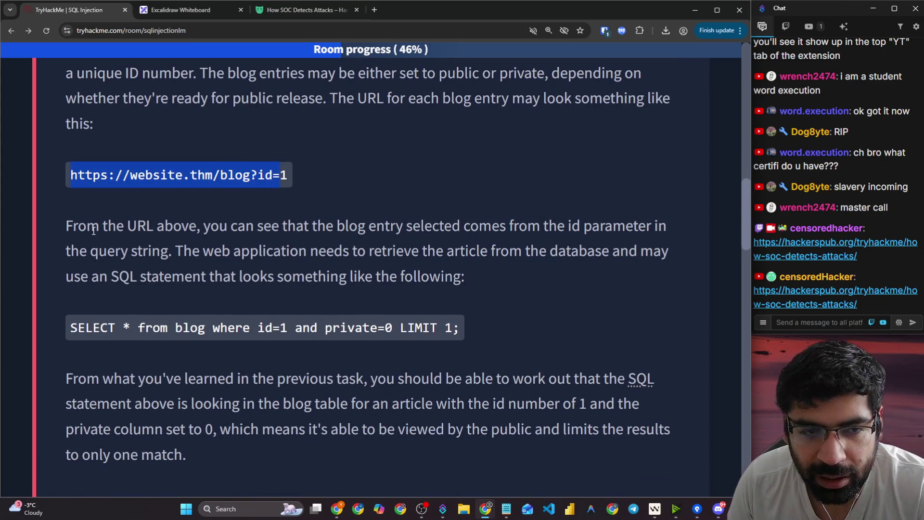
drag(93, 228, 377, 226)
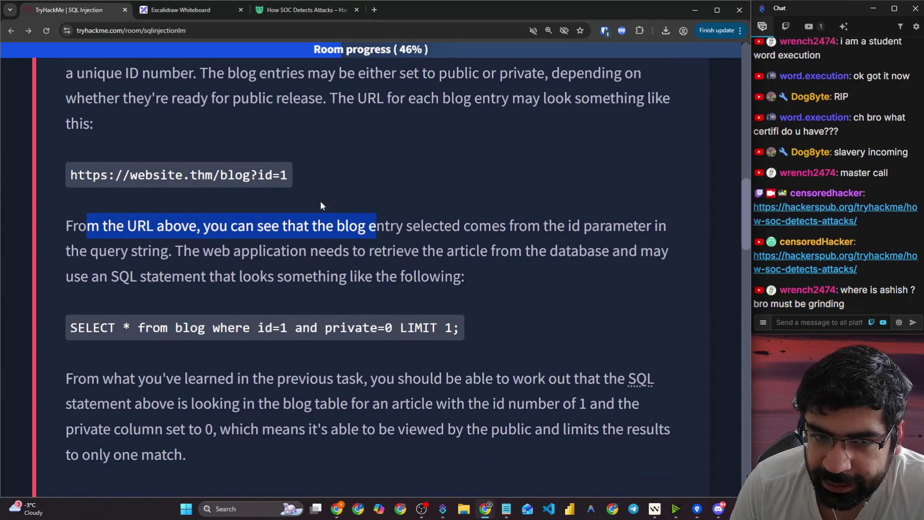
drag(283, 176, 293, 180)
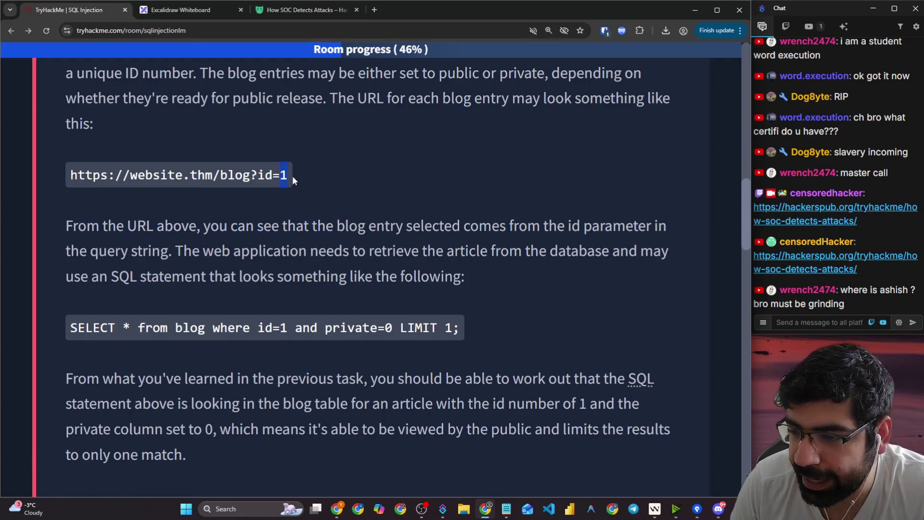
click(444, 240)
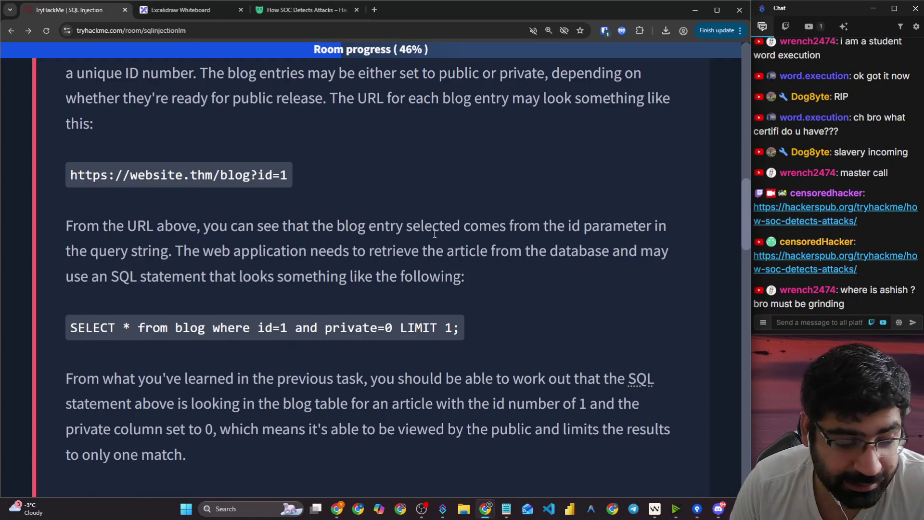
click(291, 14)
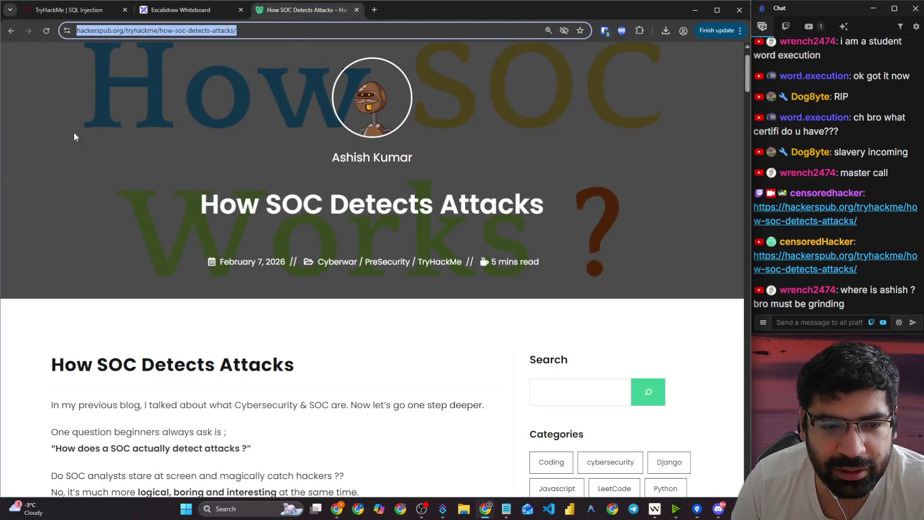
- Go back to the HackersPub post listing, then return to the TryHackMe room with Ctrl+1
click(11, 30)
scroll(164, 255, down, 6)
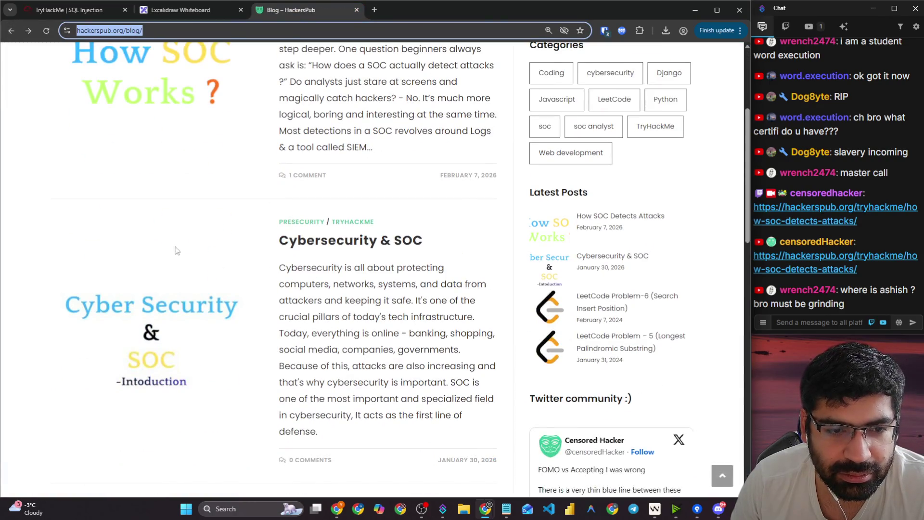
scroll(299, 266, up, 4)
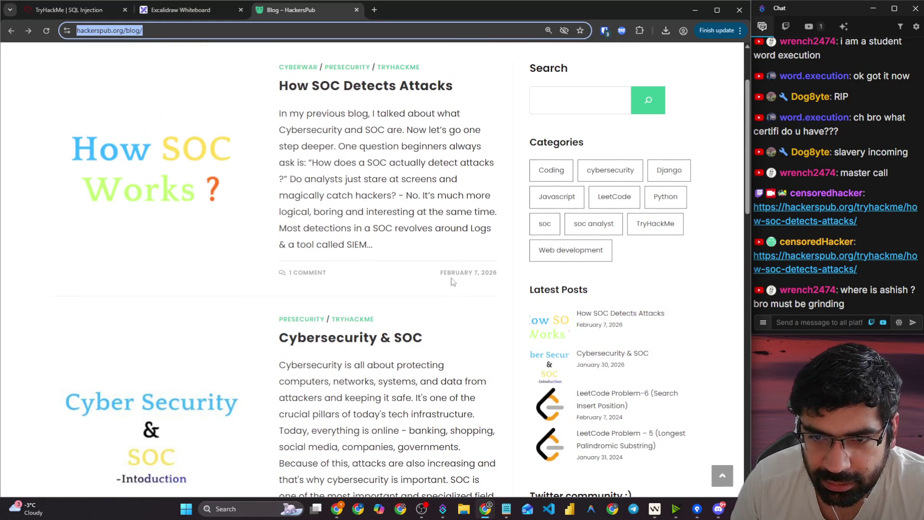
click(507, 276)
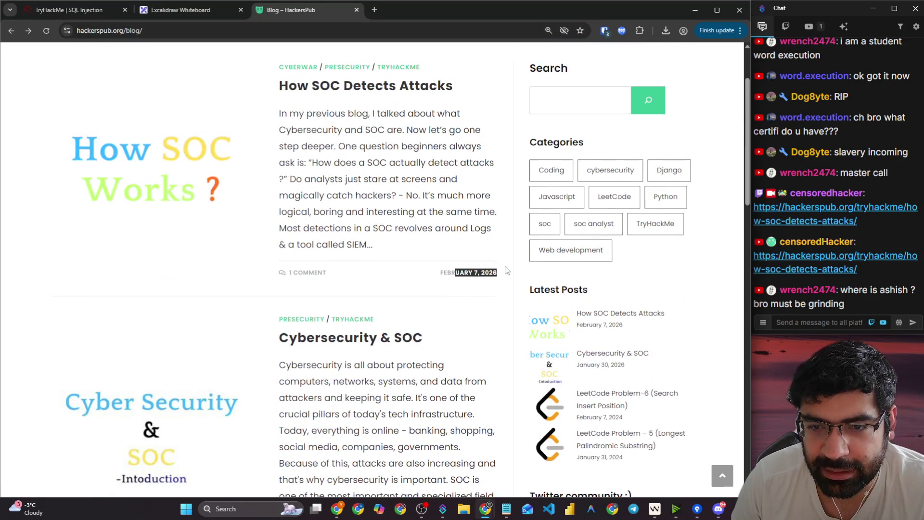
key(ctrl+1)
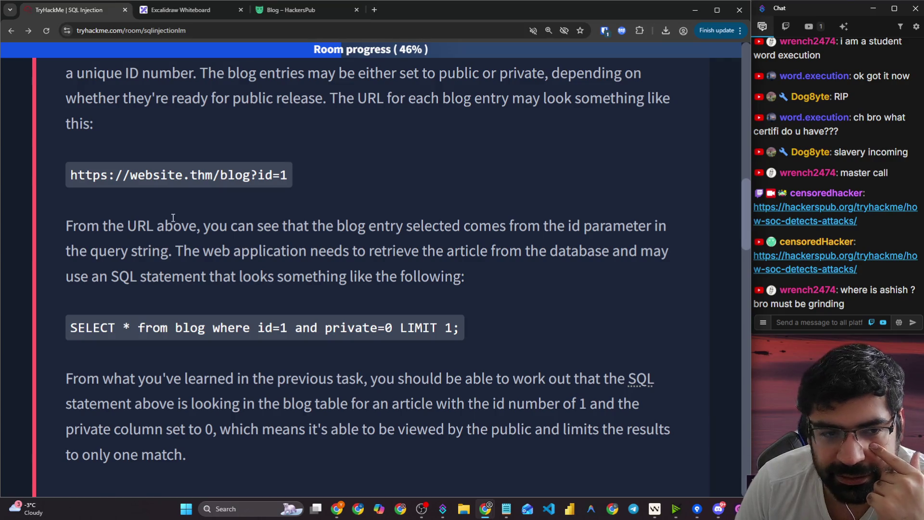
- Highlight the URL explanation: where the blog entry comes from, the id value 1, and article retrieval
drag(67, 227, 268, 220)
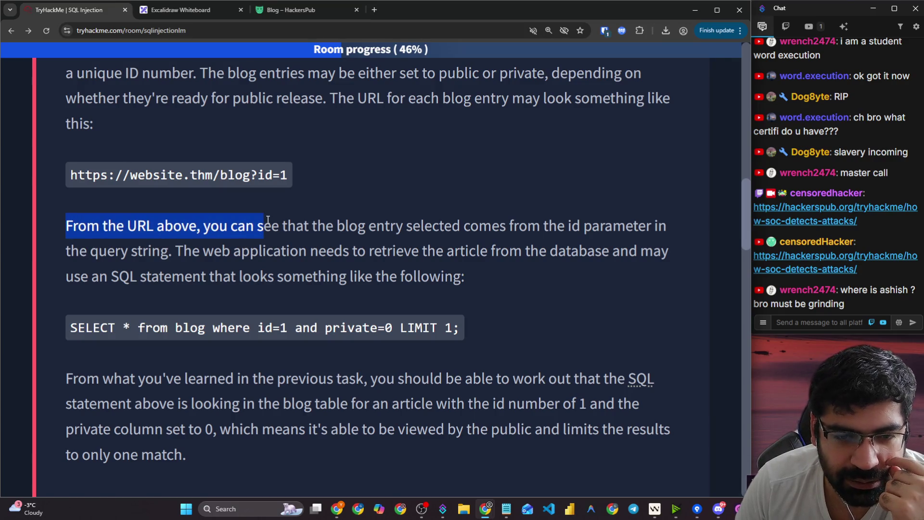
click(355, 244)
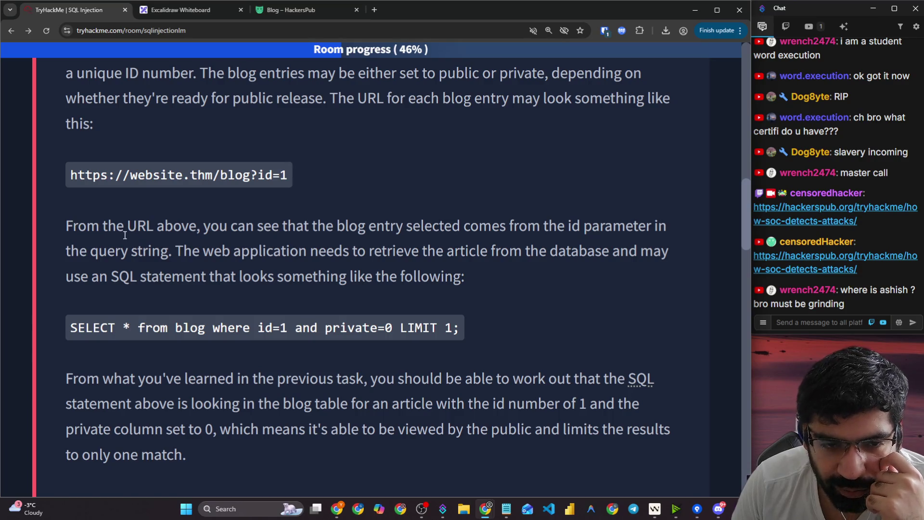
drag(125, 235, 653, 226)
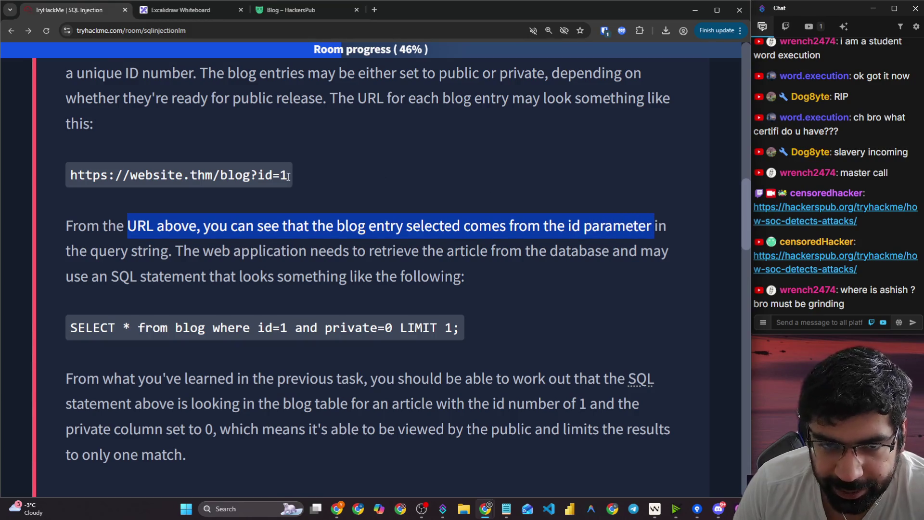
drag(287, 176, 278, 175)
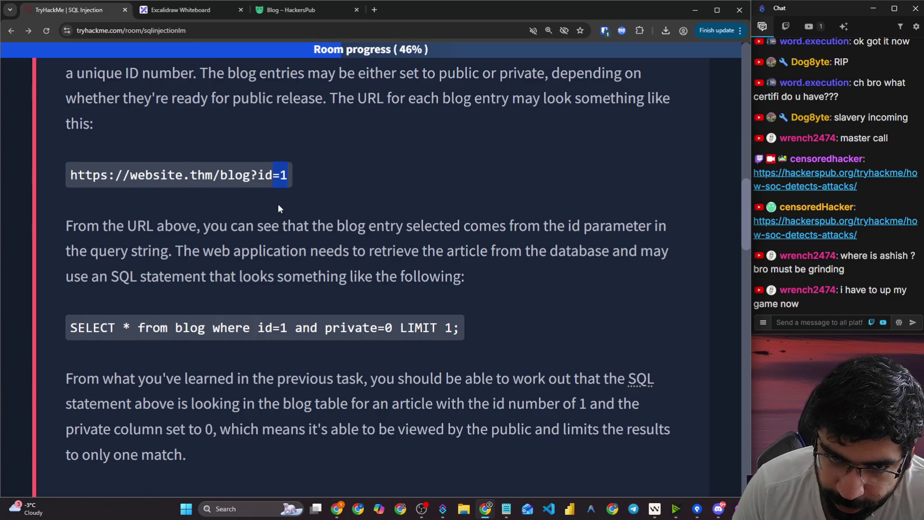
click(249, 212)
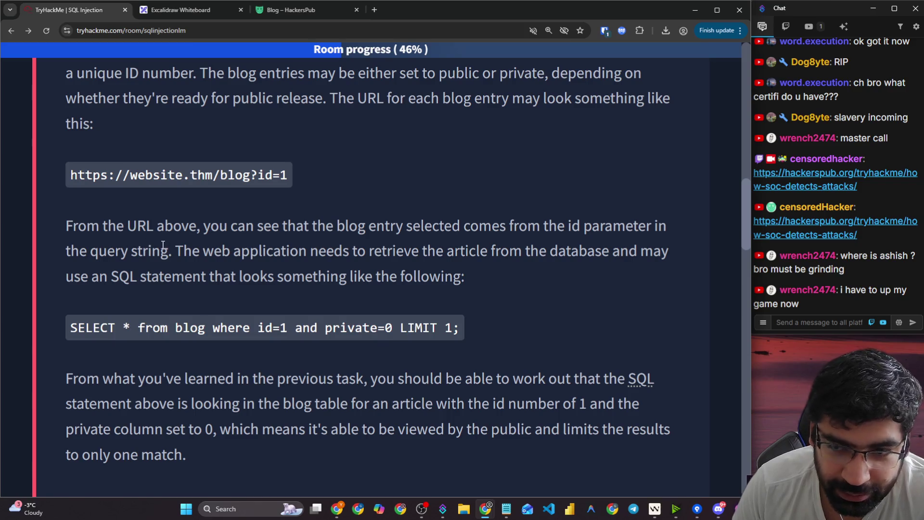
drag(180, 246, 664, 247)
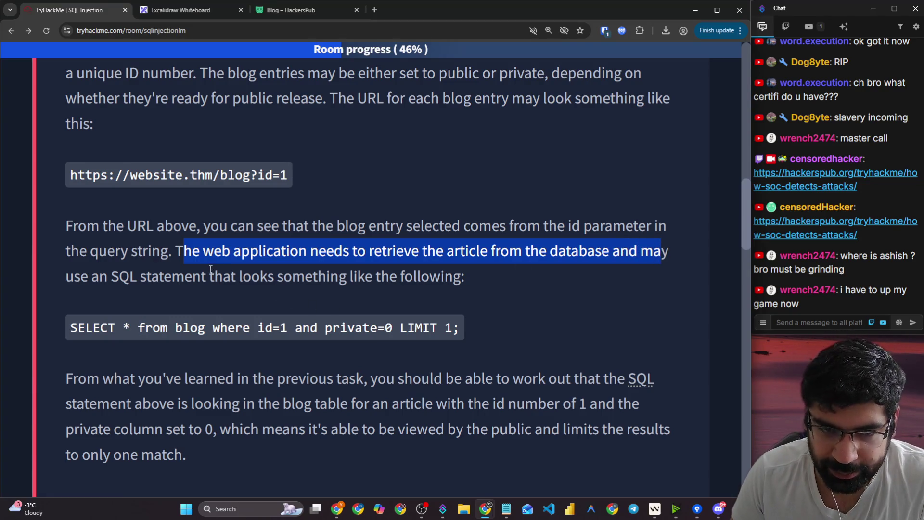
drag(214, 276, 461, 277)
- Highlight the id and private=0 conditions of the SQL query, then select the statement
scroll(224, 298, down, 2)
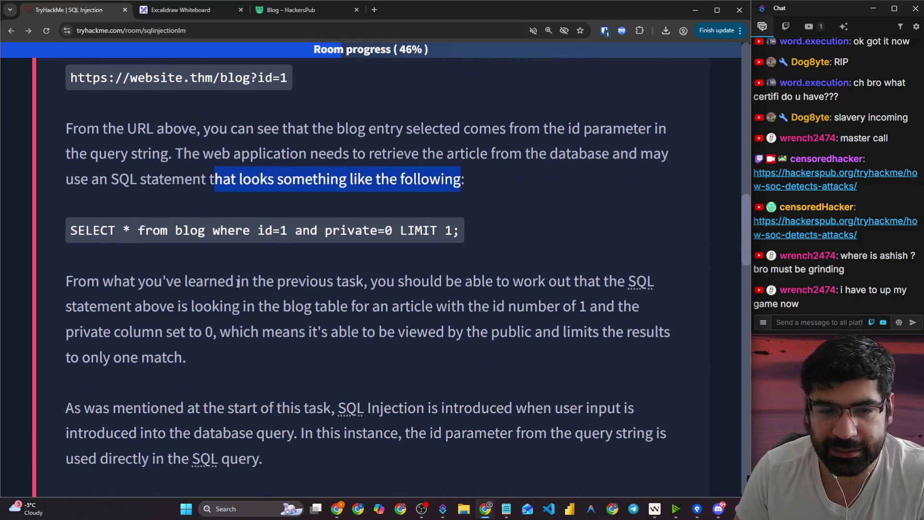
drag(273, 232, 298, 230)
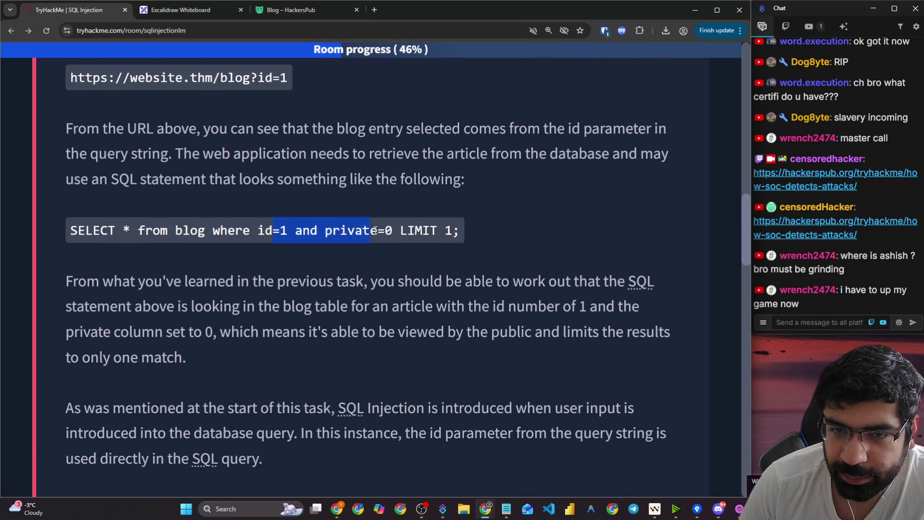
drag(375, 230, 400, 231)
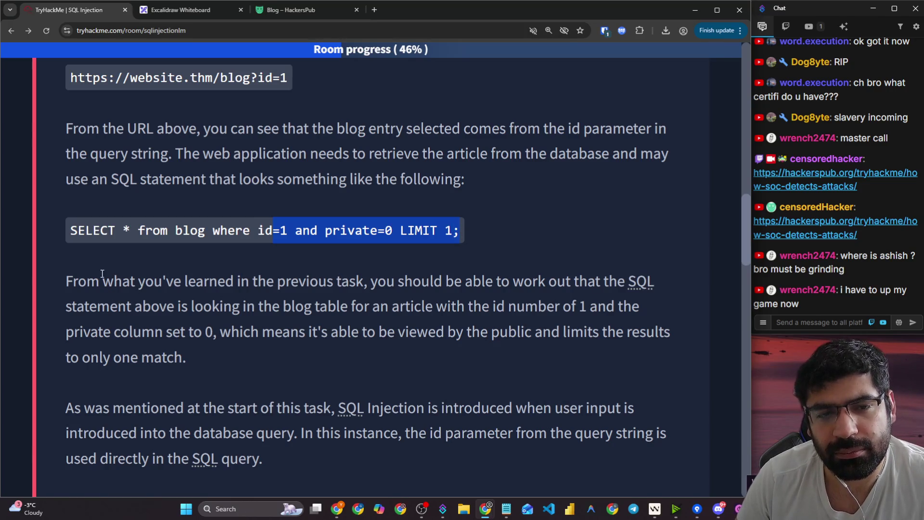
click(86, 248)
drag(137, 233, 463, 232)
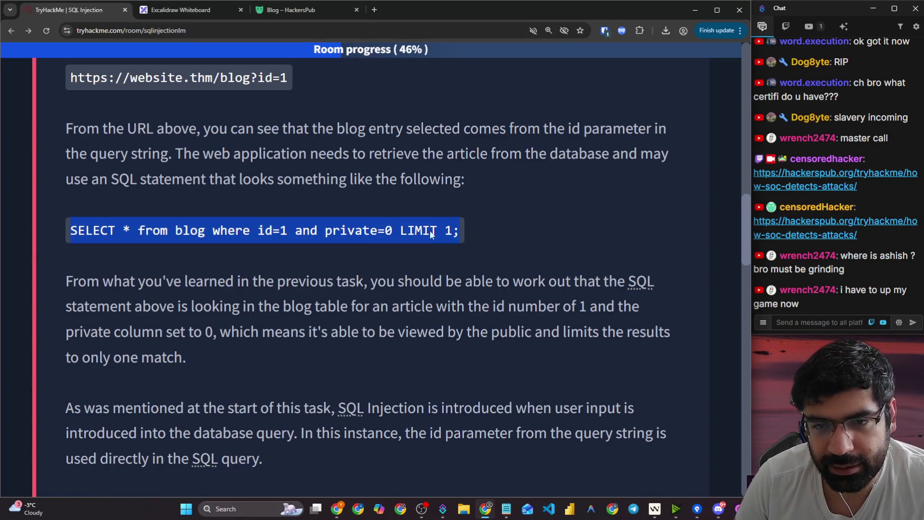
right_click(449, 238)
click(462, 243)
- Highlight the example URL's id=1 and the SELECT statement's start and private=0 LIMIT part
scroll(190, 157, up, 1)
scroll(191, 156, up, 1)
drag(116, 174, 283, 173)
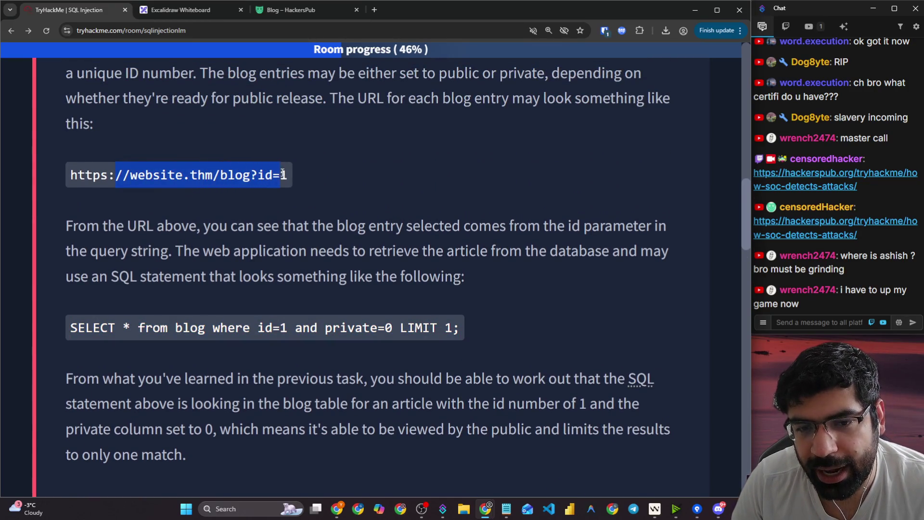
click(305, 309)
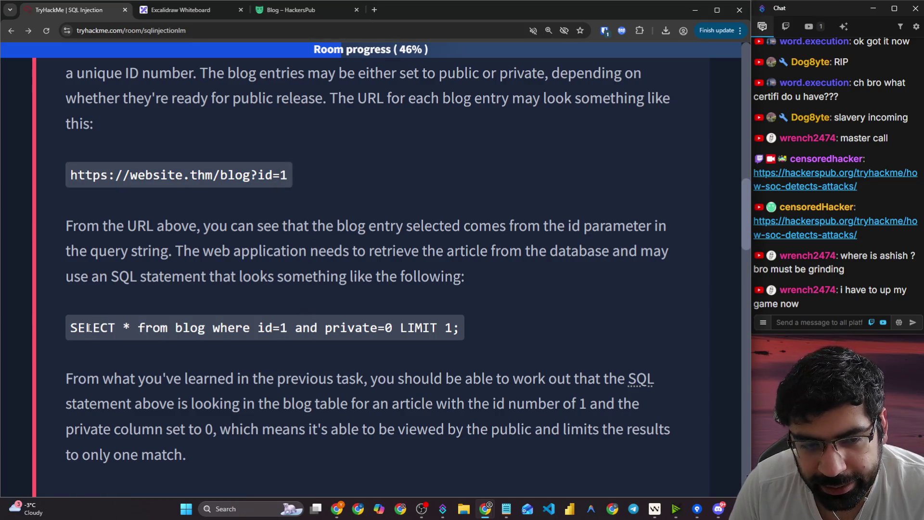
drag(89, 328, 196, 325)
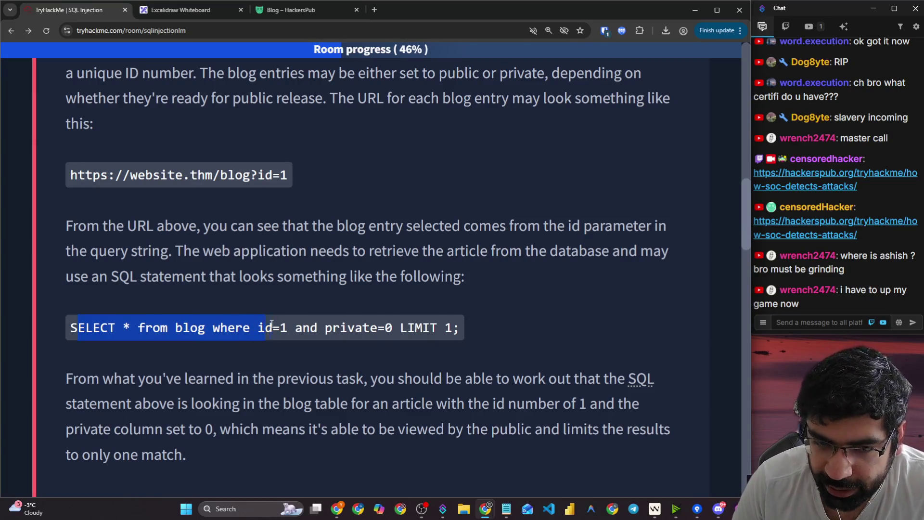
drag(258, 175, 284, 175)
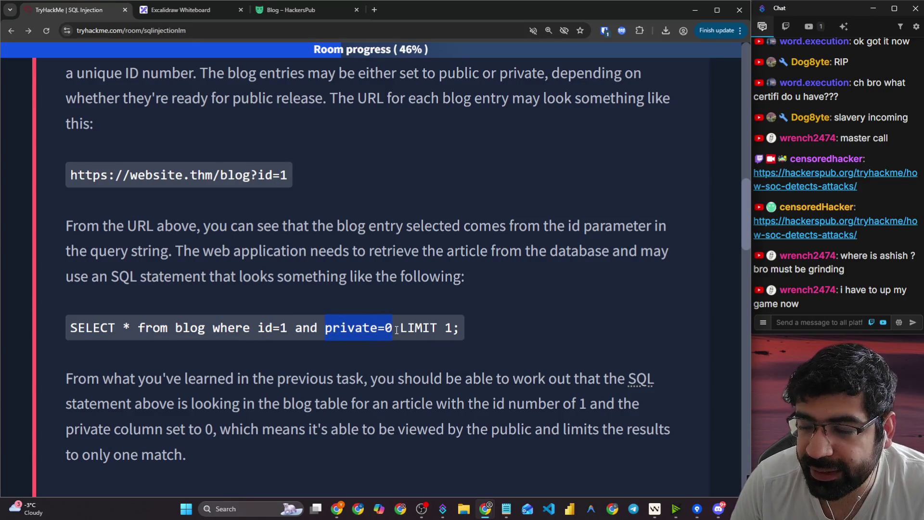
drag(396, 330, 442, 329)
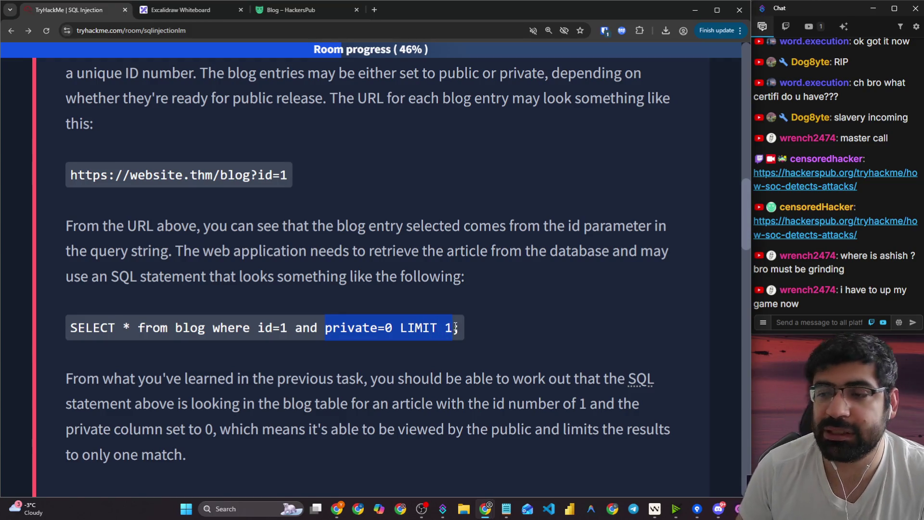
- Highlight the query explanation: blog table lookup, private column set to 0, one-result limit
scroll(453, 321, down, 3)
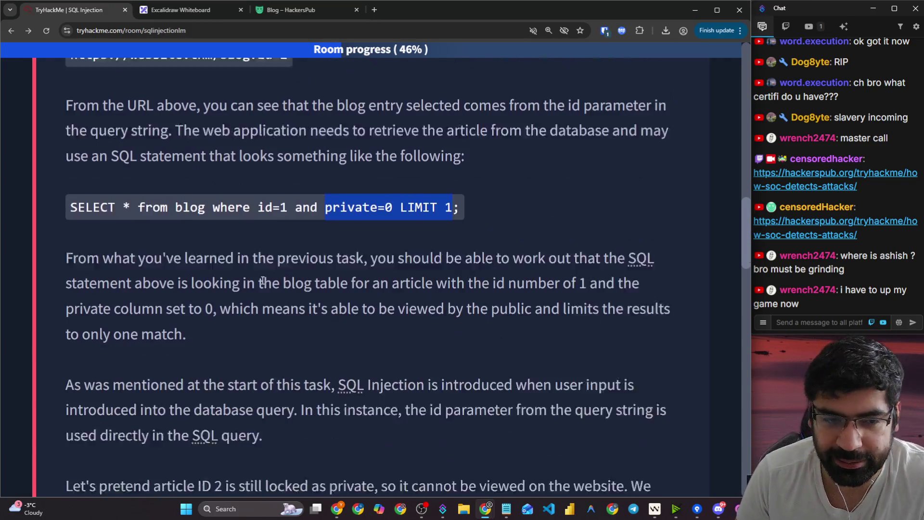
drag(67, 234, 628, 234)
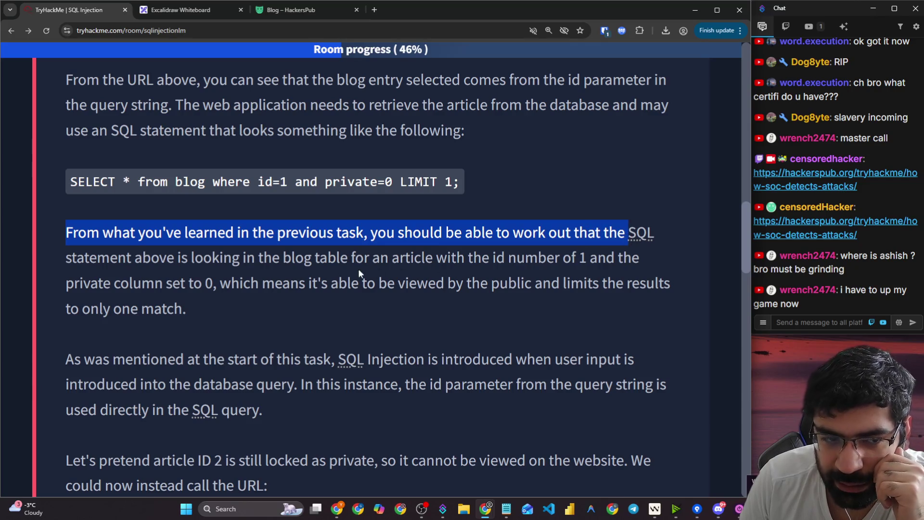
drag(134, 258, 640, 258)
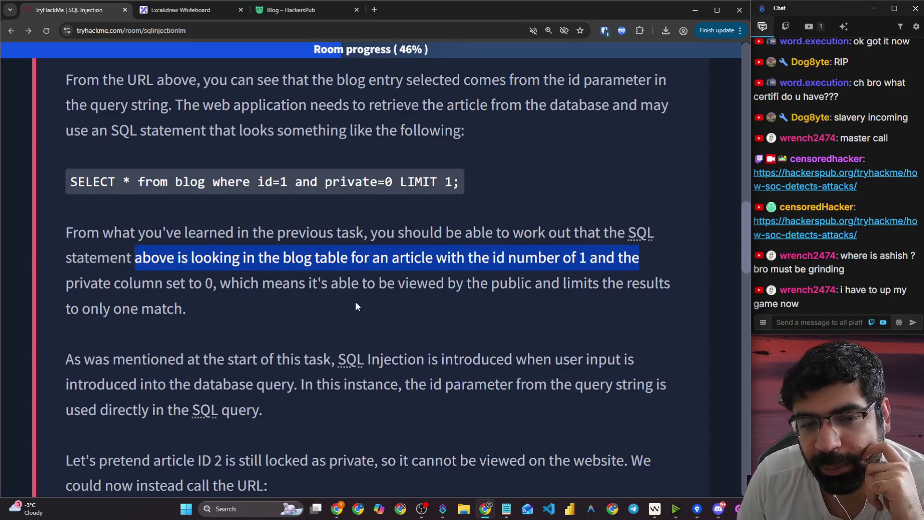
double_click(208, 284)
click(349, 179)
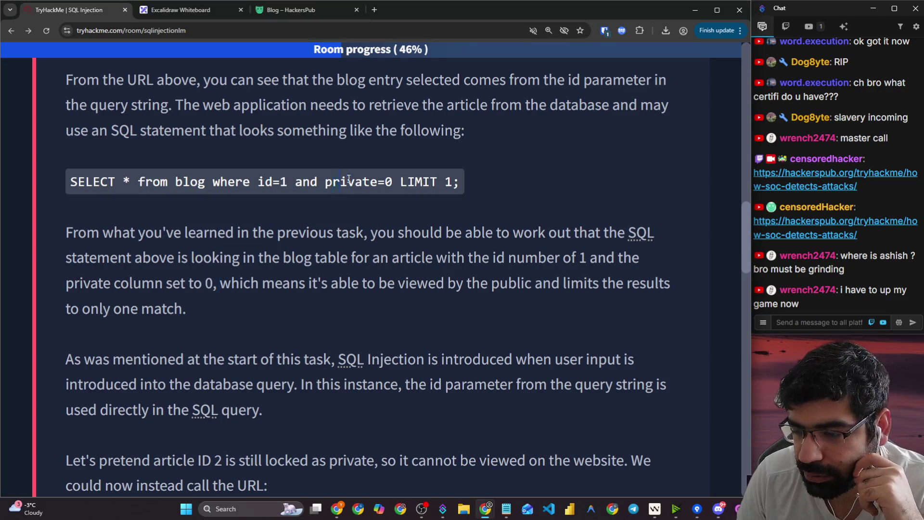
mouse_move(239, 283)
mouse_down()
mouse_move(438, 267)
mouse_move(402, 284)
mouse_move(453, 286)
mouse_move(458, 255)
mouse_move(491, 285)
mouse_move(582, 285)
mouse_move(601, 257)
mouse_move(619, 281)
mouse_up()
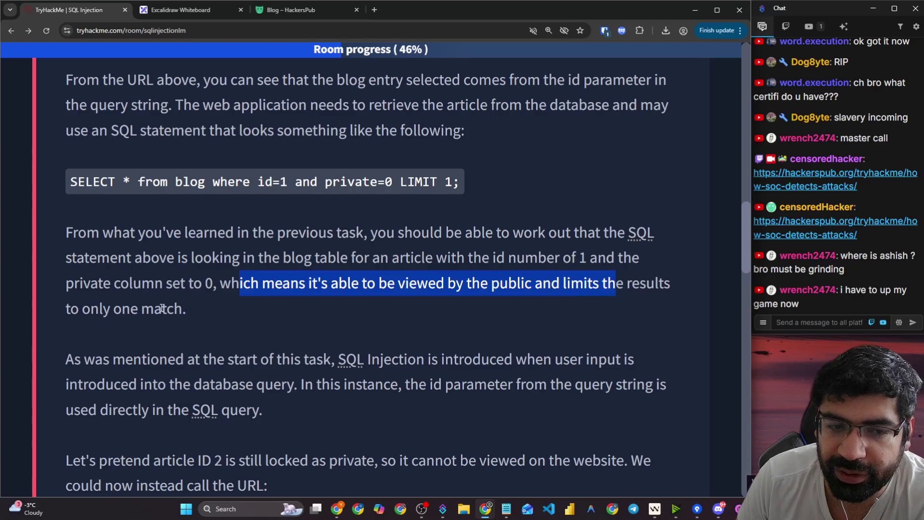
drag(103, 307, 174, 308)
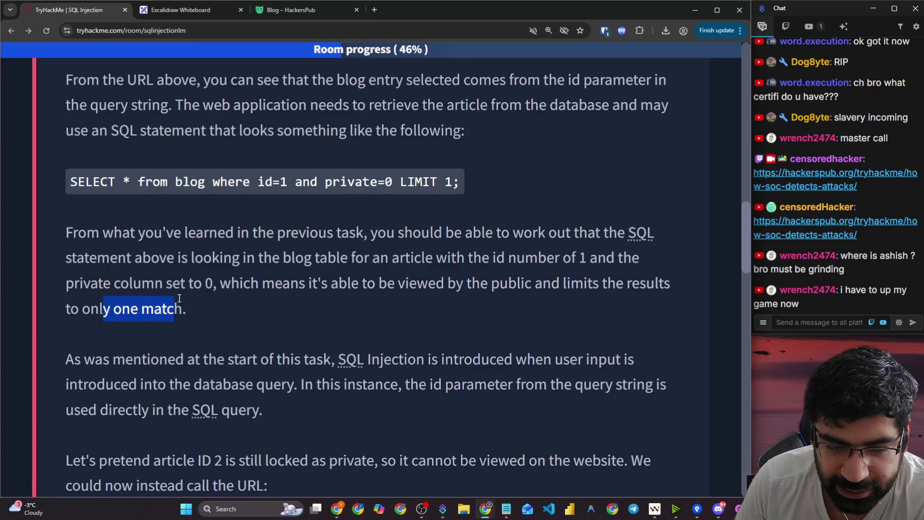
- Highlight how SQL Injection is introduced when user input goes directly into the query
scroll(179, 298, down, 2)
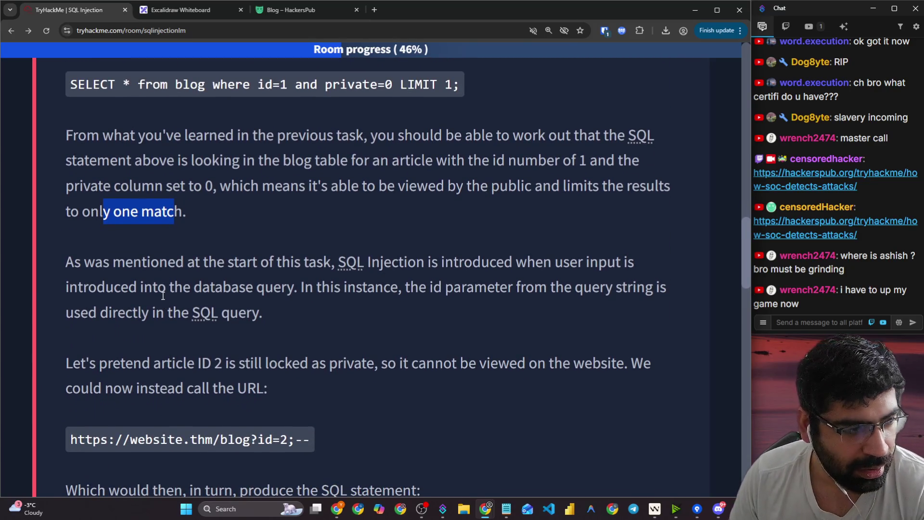
click(117, 276)
drag(65, 261, 628, 263)
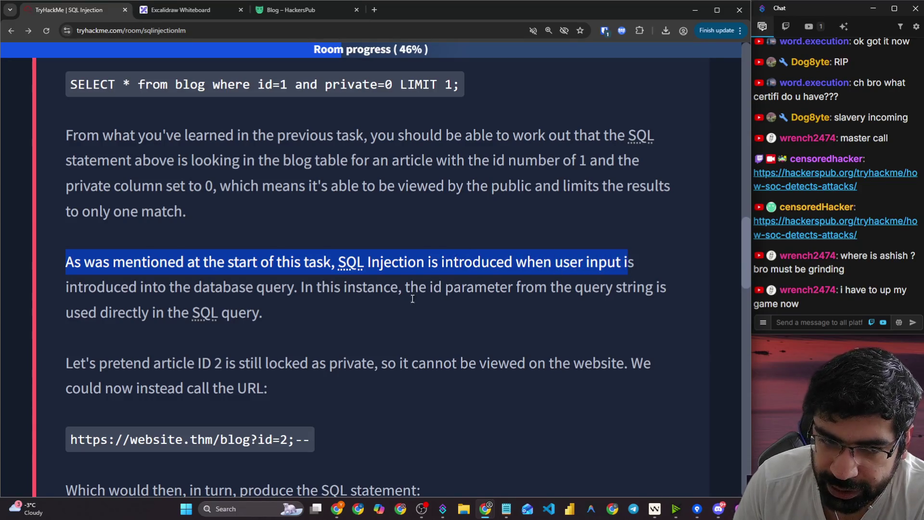
click(143, 293)
drag(143, 294, 284, 292)
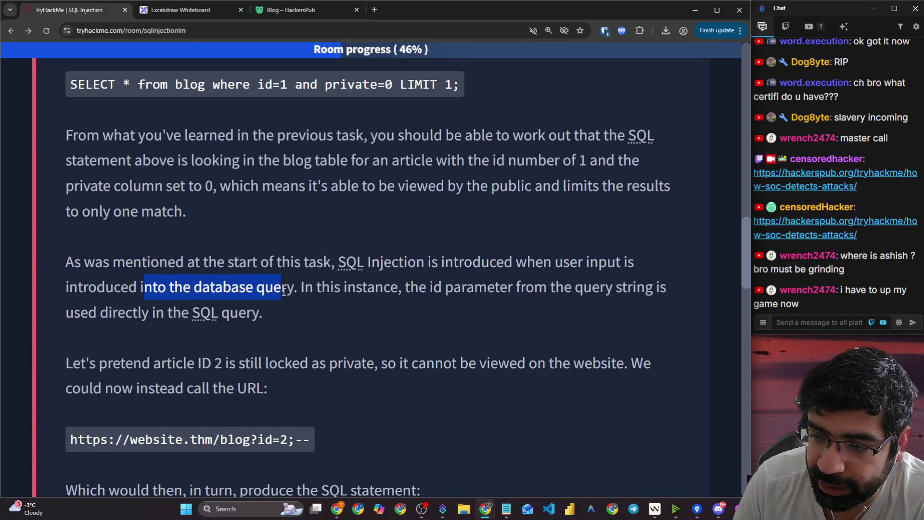
scroll(284, 292, up, 3)
drag(258, 77, 293, 75)
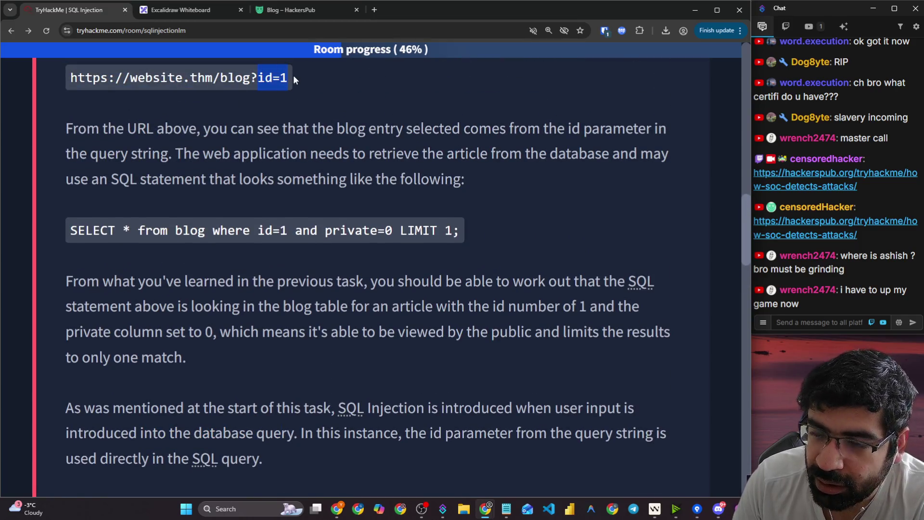
mouse_move(208, 218)
mouse_down()
mouse_move(324, 229)
mouse_move(299, 240)
mouse_move(672, 241)
mouse_up()
scroll(319, 229, down, 4)
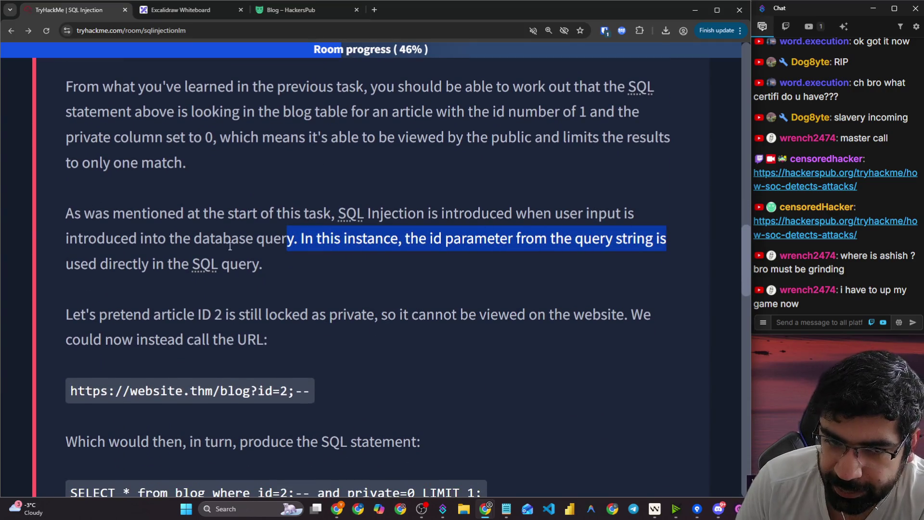
drag(80, 262, 240, 257)
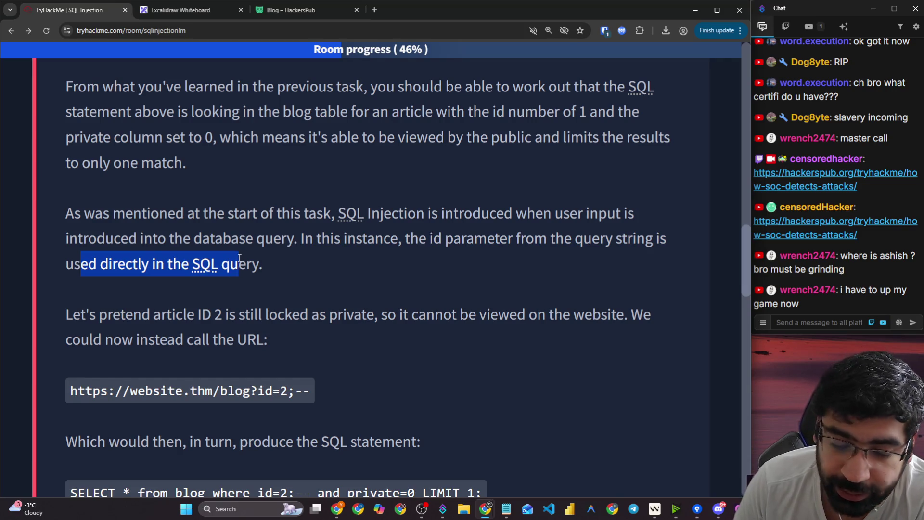
- Highlight the paragraph about requesting article ID 2
scroll(215, 268, down, 3)
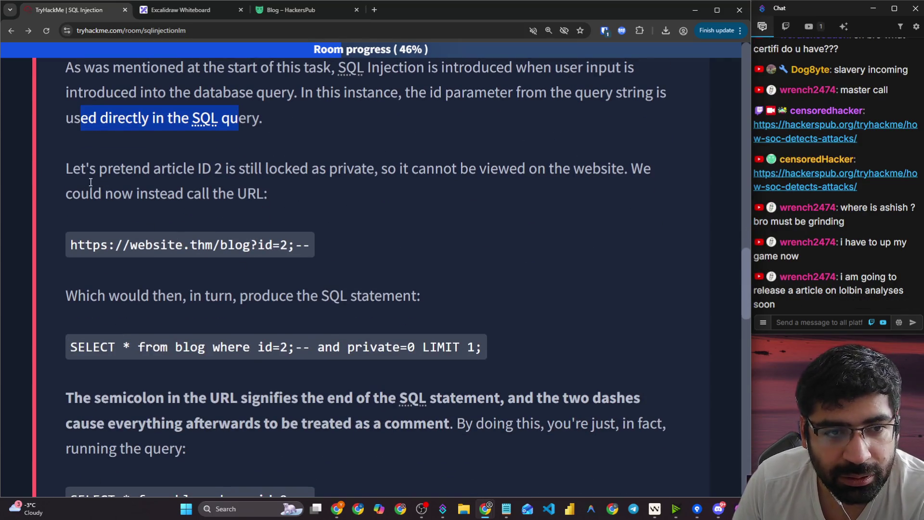
drag(66, 172, 163, 172)
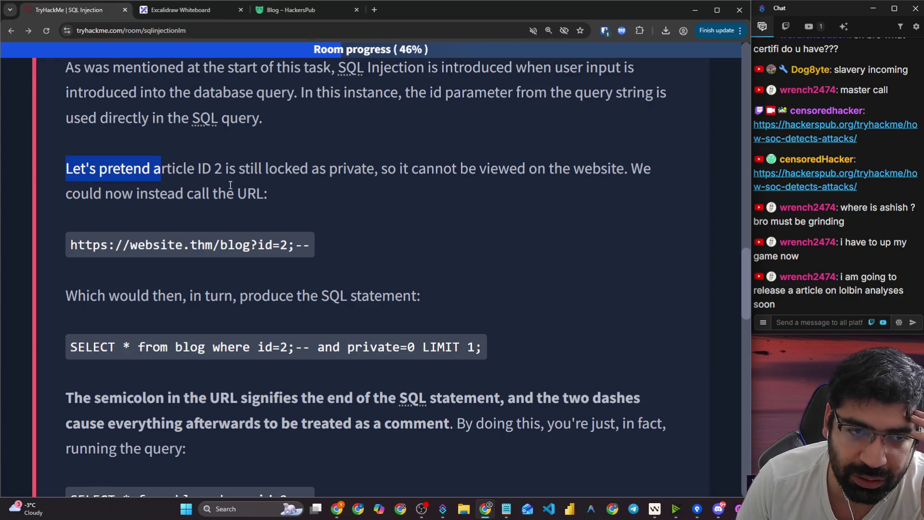
mouse_move(283, 193)
mouse_down()
mouse_move(161, 171)
mouse_move(58, 177)
mouse_up()
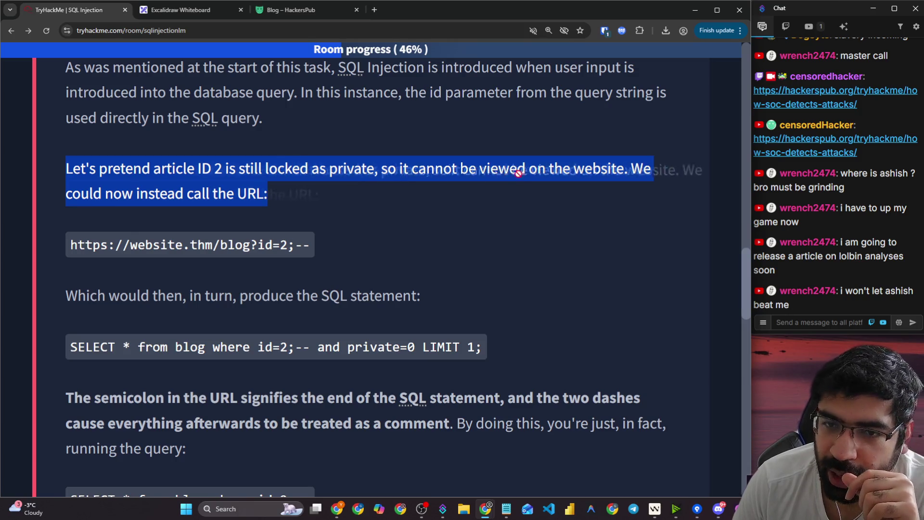
click(570, 175)
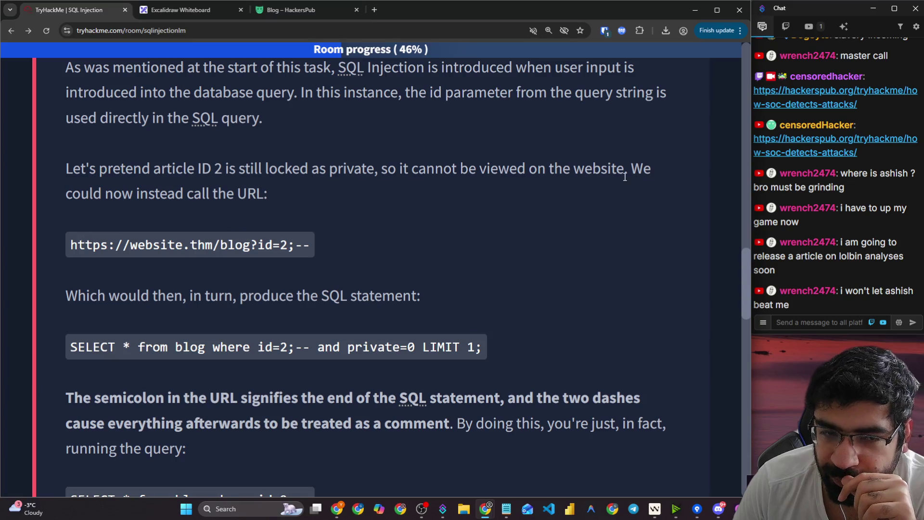
drag(81, 193, 217, 193)
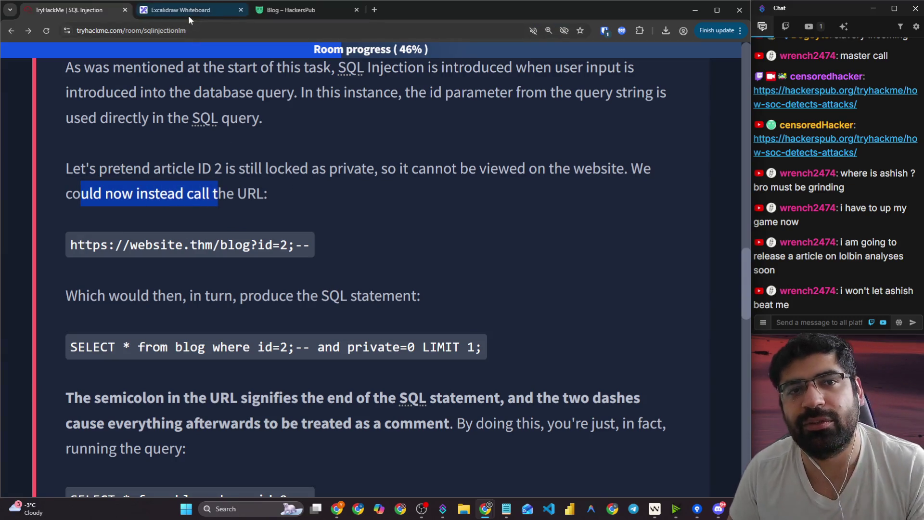
- Select and copy 'SELECT * from blog where id=1 and private=0 LIMIT 1;' for the whiteboard
scroll(288, 167, up, 3)
scroll(289, 166, up, 4)
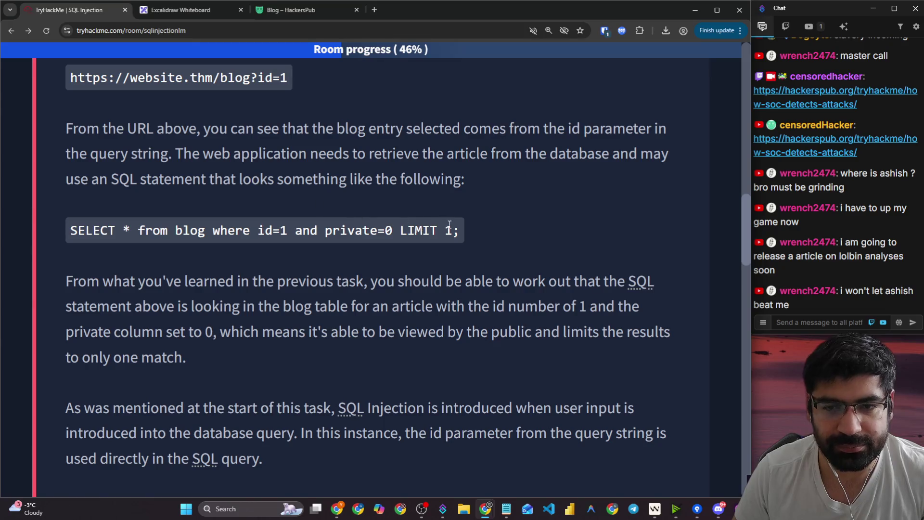
drag(409, 230, 53, 236)
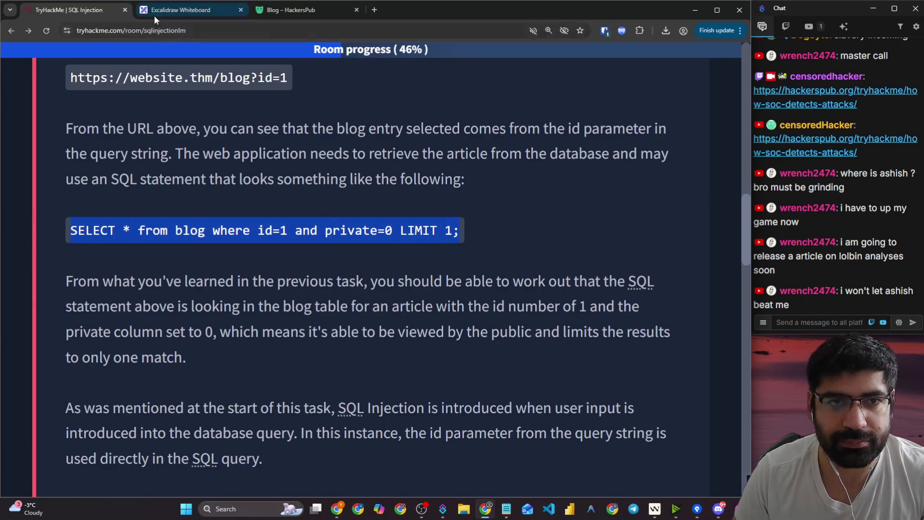
click(154, 13)
scroll(217, 182, down, 5)
- Paste the SELECT statement enlarged, underline blog and id=1, and draw an arrow under id=1
key(ctrl+v)
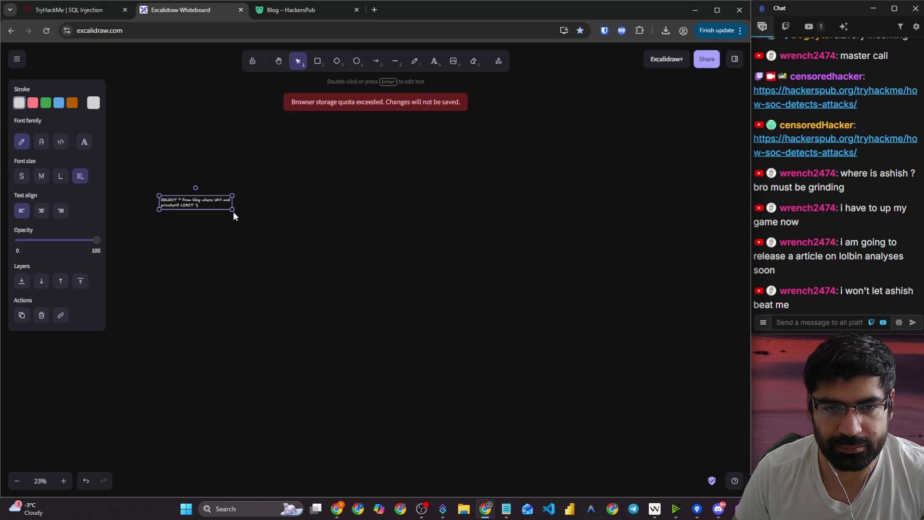
mouse_move(232, 210)
mouse_down()
mouse_move(372, 230)
mouse_move(554, 212)
mouse_move(586, 220)
mouse_move(503, 207)
mouse_move(751, 238)
mouse_move(741, 226)
mouse_move(669, 221)
mouse_up()
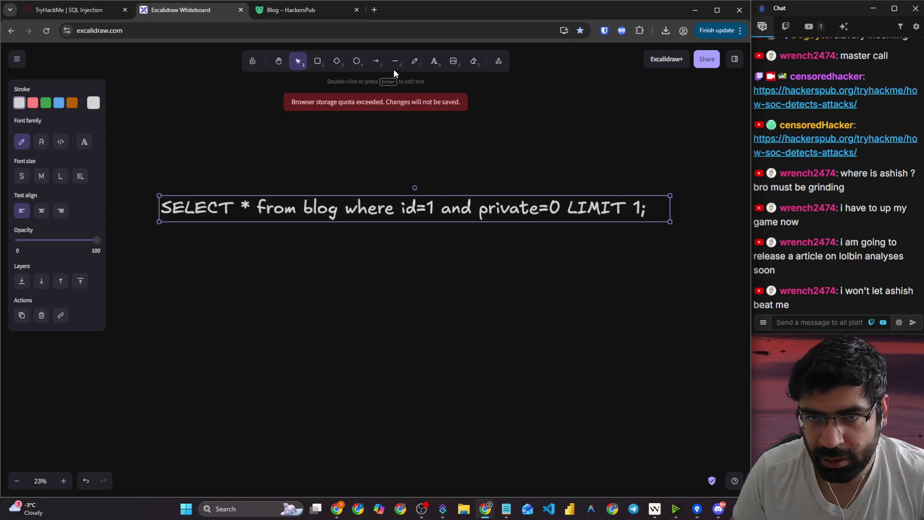
click(414, 62)
drag(309, 225, 322, 224)
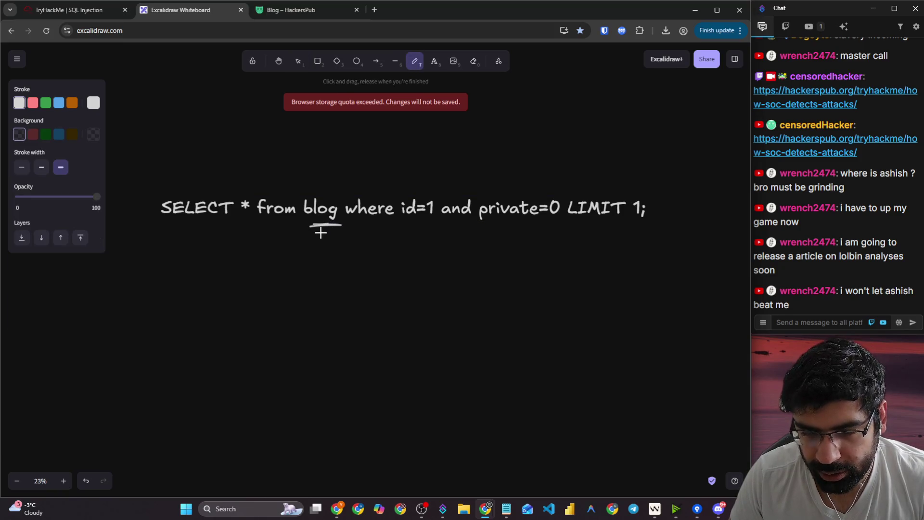
drag(407, 225, 442, 225)
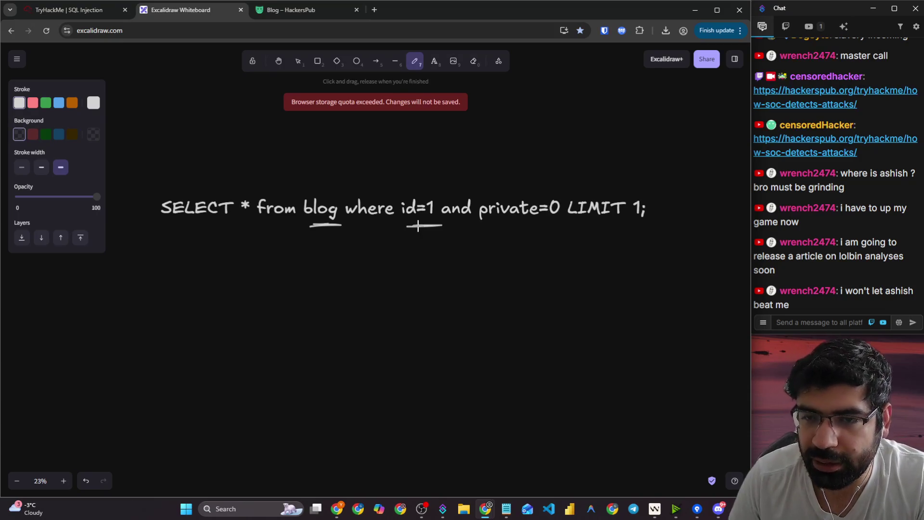
drag(425, 226, 437, 255)
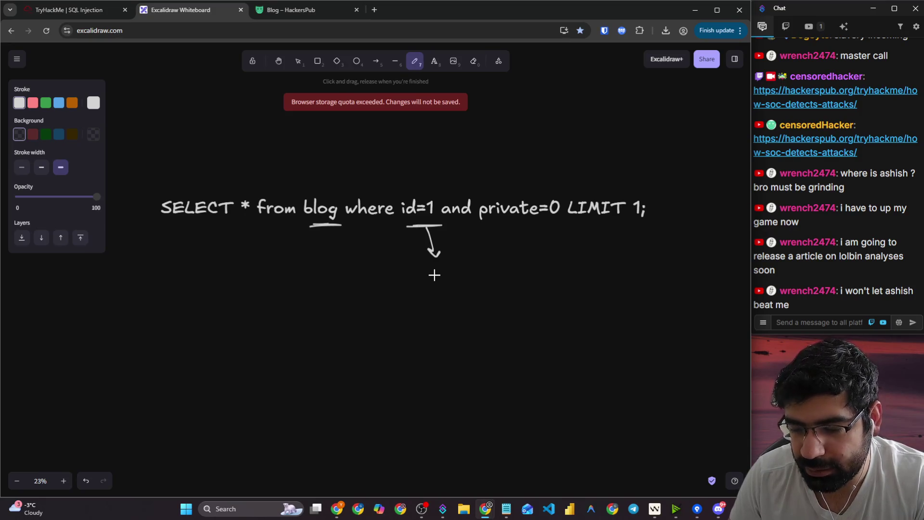
- Underline private=0 and LIMIT 1; in the pasted statement
drag(492, 223, 557, 219)
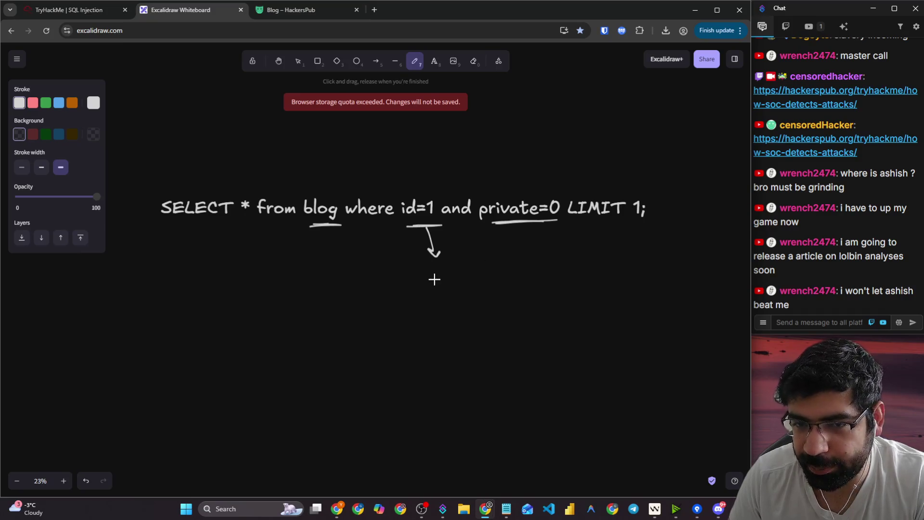
click(48, 10)
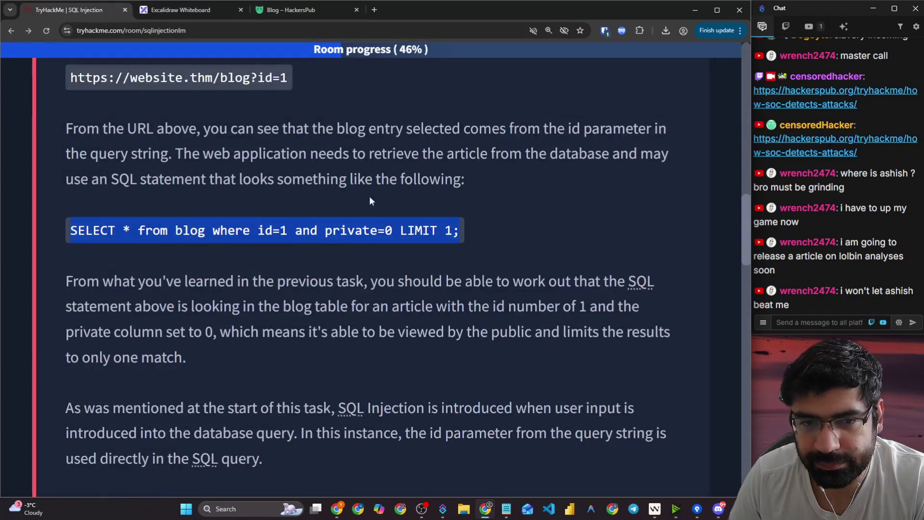
click(182, 10)
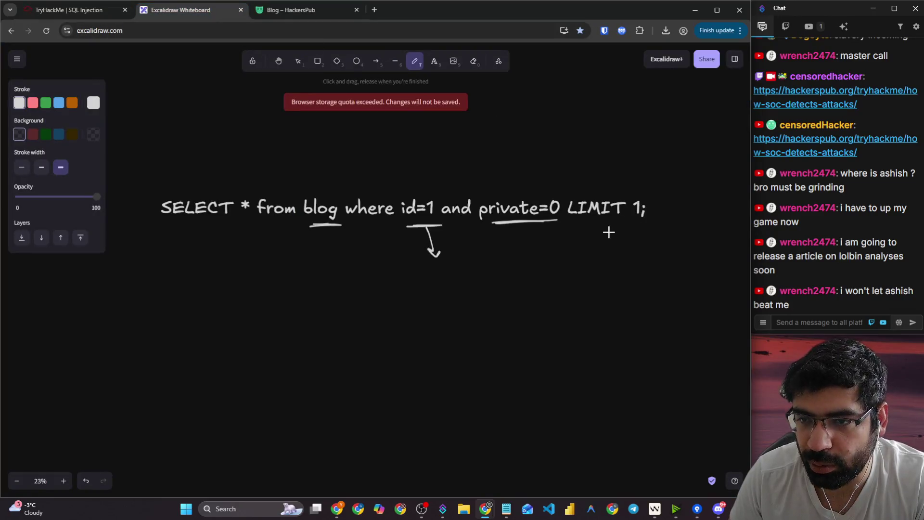
drag(609, 232, 653, 231)
- In the SQL Injection room, select the id=2;-- example URL
click(86, 13)
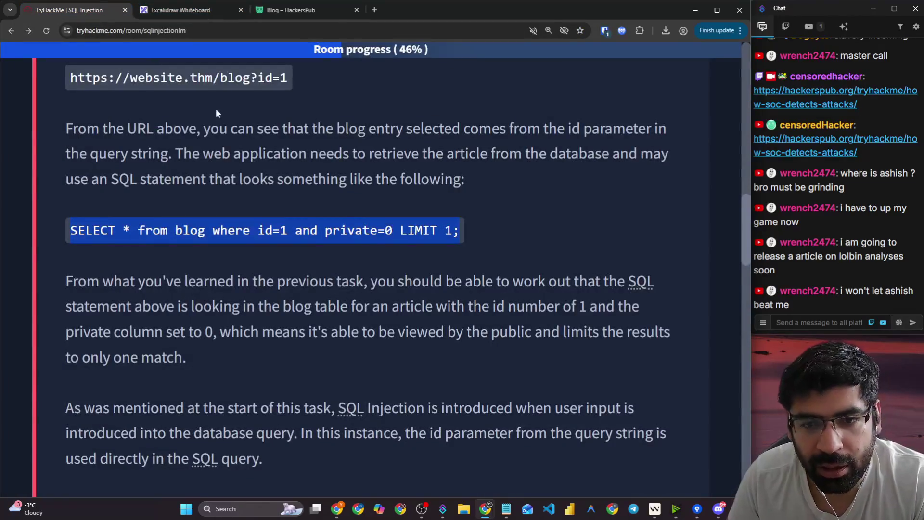
scroll(303, 228, down, 5)
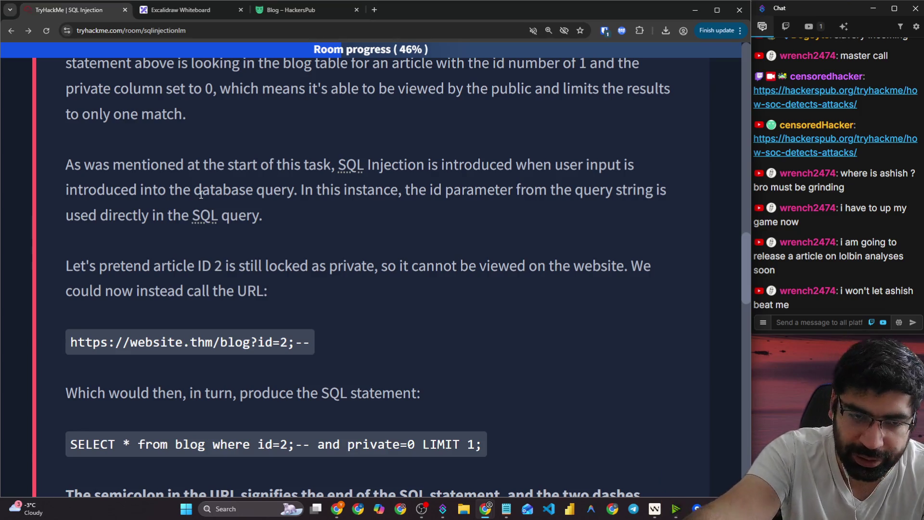
scroll(226, 262, down, 1)
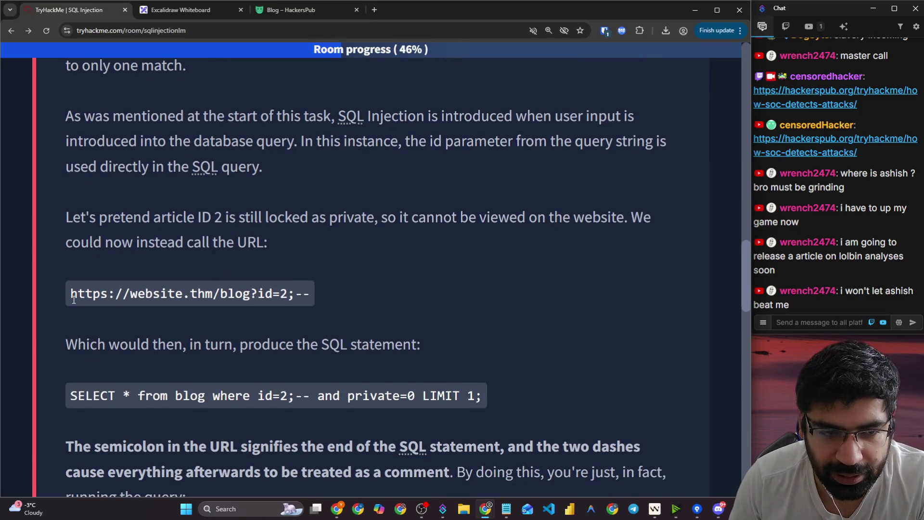
drag(201, 290, 313, 292)
key(ctrl+c)
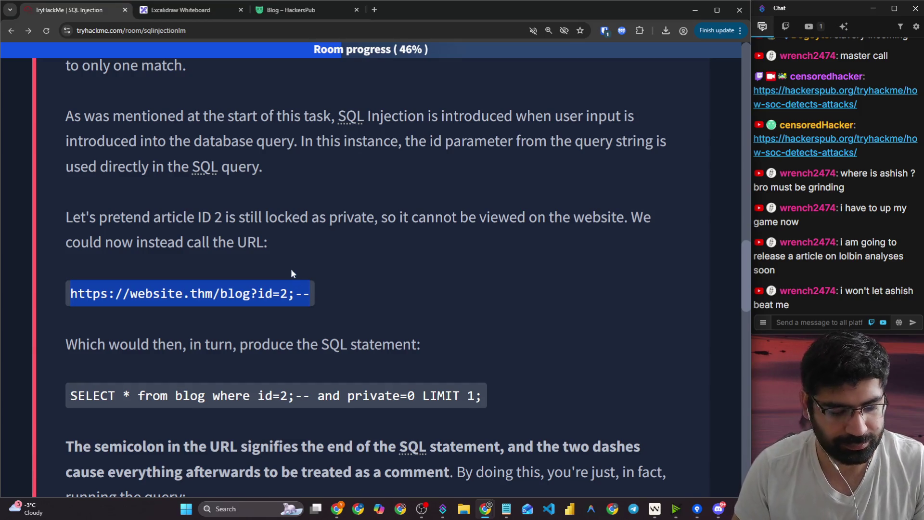
click(287, 11)
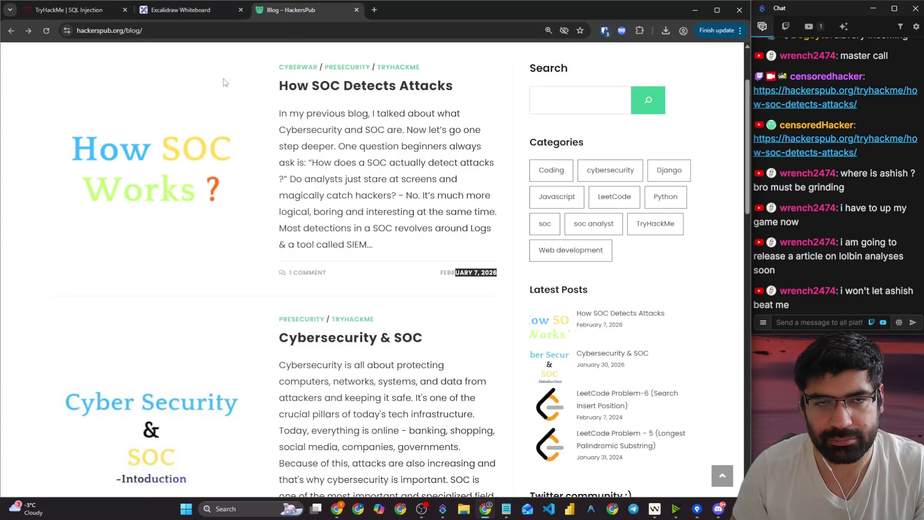
- Paste the id=2;-- URL below the SELECT statement, underline id=2 and point an arrow at --
click(188, 11)
key(ctrl+v)
mouse_move(284, 252)
mouse_down()
mouse_move(161, 300)
mouse_move(608, 337)
mouse_up()
key(p)
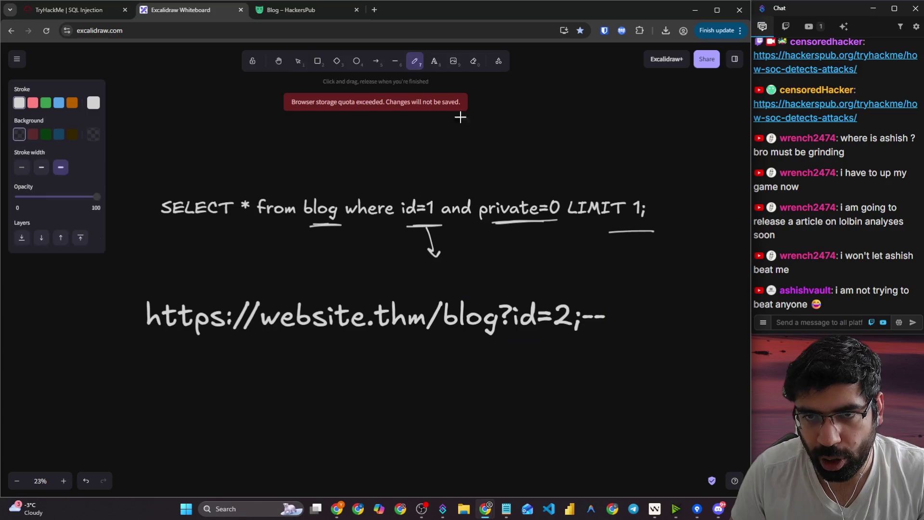
drag(518, 343, 601, 332)
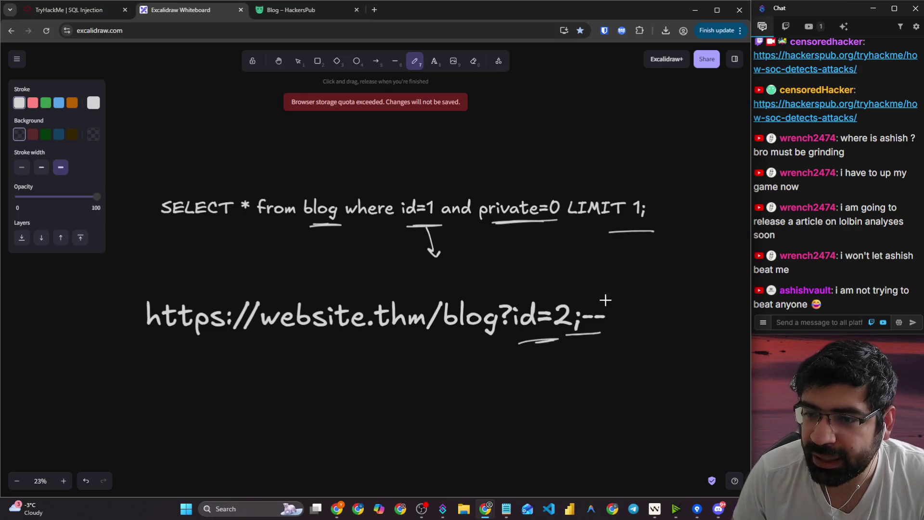
drag(607, 279, 611, 289)
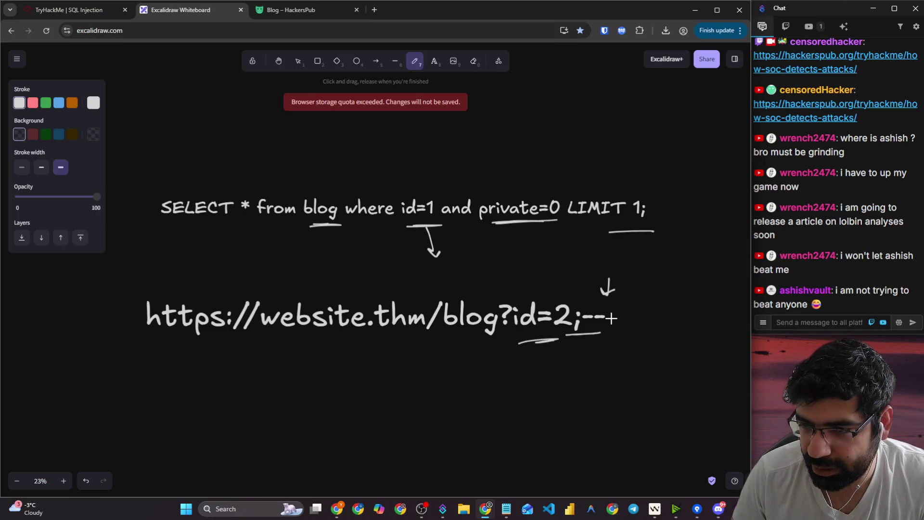
- Sketch the #, // and || comment marks and box the # symbol
drag(187, 130, 183, 151)
mouse_move(197, 114)
mouse_down()
mouse_move(182, 153)
mouse_move(208, 132)
mouse_up()
mouse_move(339, 130)
mouse_down()
mouse_move(326, 156)
mouse_move(337, 160)
mouse_up()
mouse_move(417, 130)
mouse_down()
mouse_move(411, 159)
mouse_move(421, 162)
mouse_up()
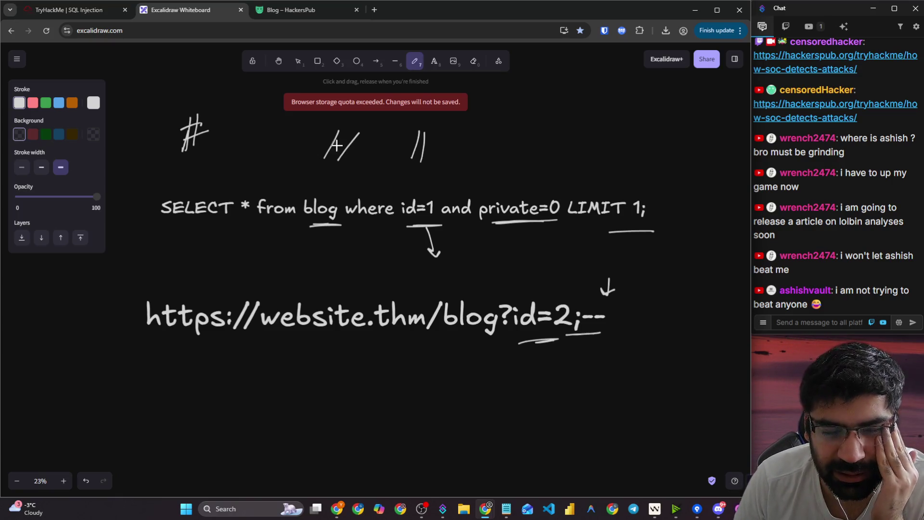
mouse_move(174, 161)
mouse_down()
mouse_move(206, 147)
mouse_move(167, 103)
mouse_move(184, 174)
mouse_up()
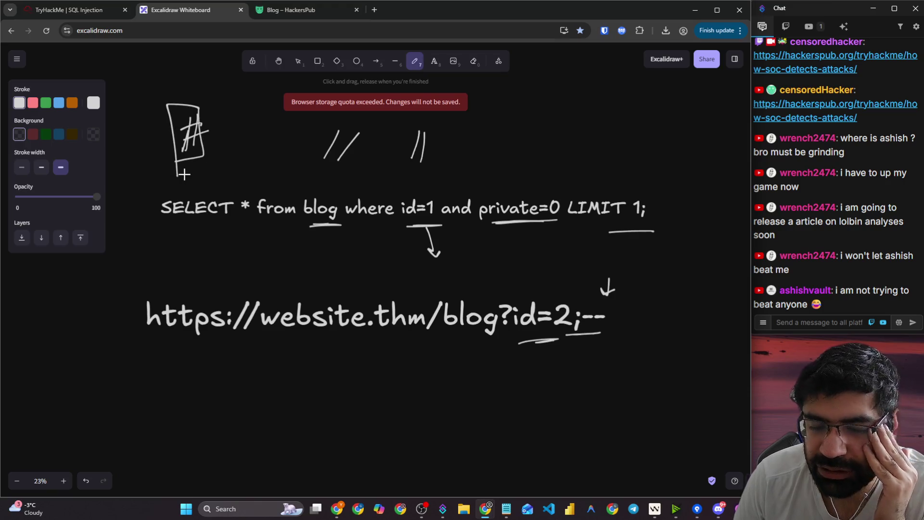
- Back in the SQL Injection room, highlight the part about three injection types
scroll(546, 233, down, 2)
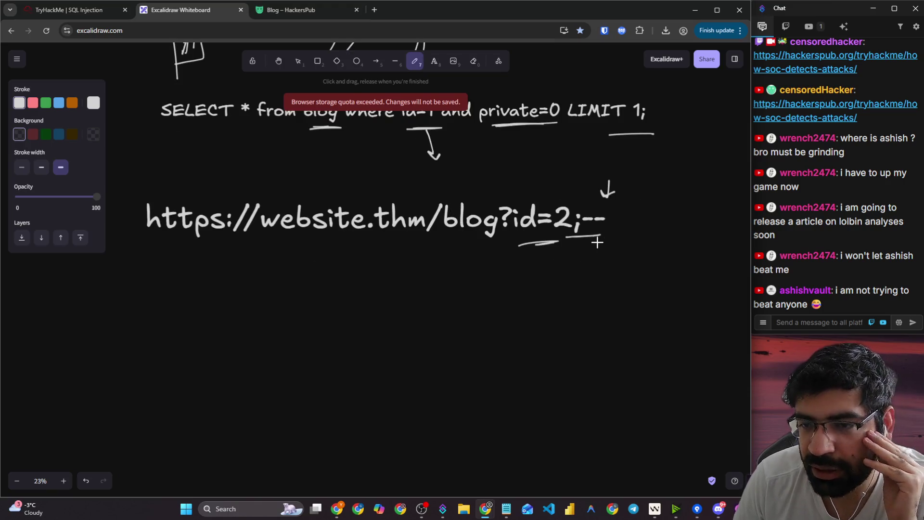
key(ctrl+shift+Tab)
drag(124, 328, 354, 332)
- Answer ';' to the question on what ends an SQL query
click(387, 332)
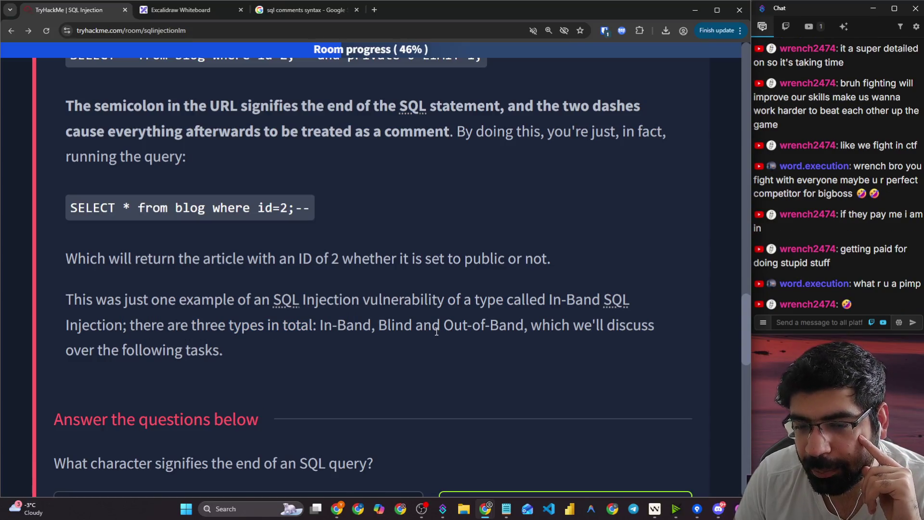
drag(450, 326, 654, 326)
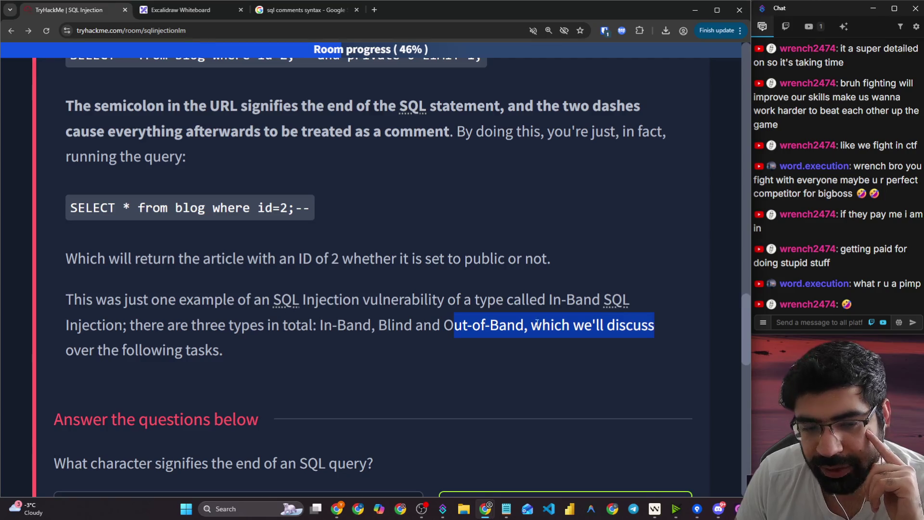
scroll(654, 326, down, 1)
scroll(182, 326, down, 3)
click(188, 321)
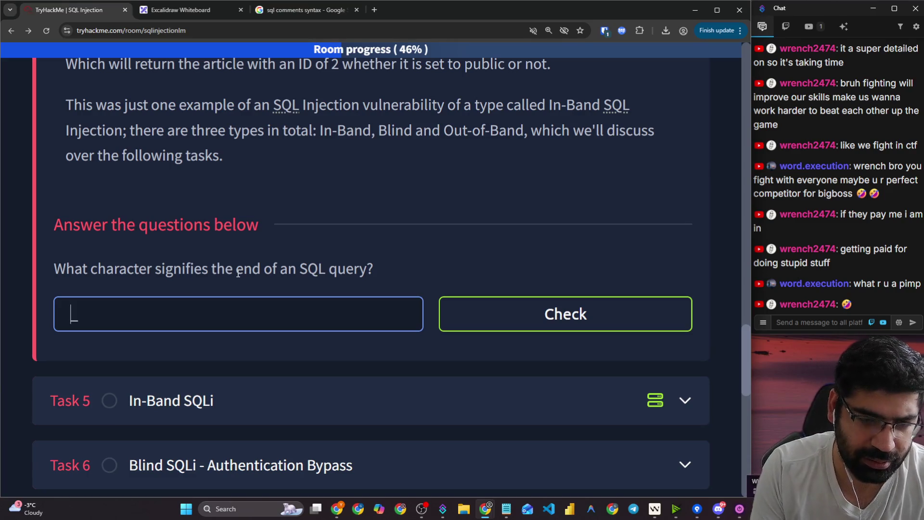
text(;)
key(Return)
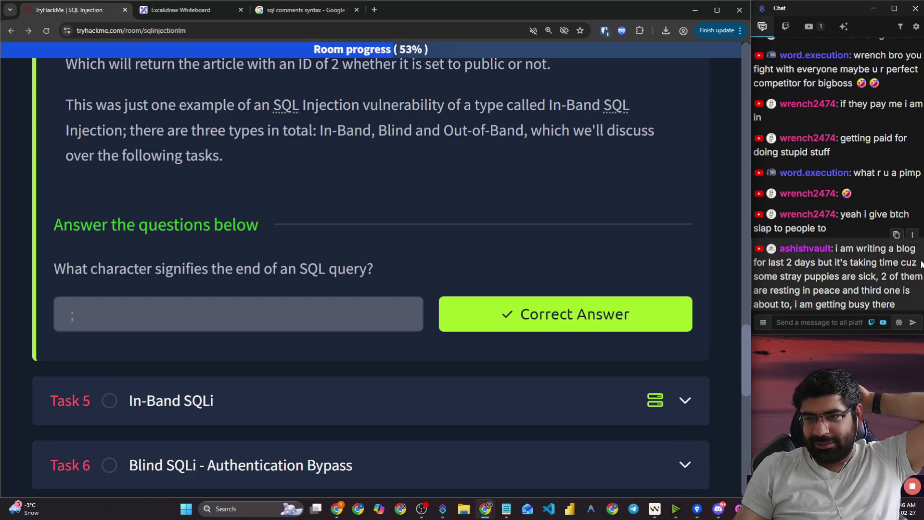
- Highlight a viewer's chat message, then clear the highlight
drag(775, 262, 916, 264)
mouse_move(788, 277)
mouse_down()
mouse_move(898, 278)
mouse_move(897, 305)
mouse_move(816, 272)
mouse_move(843, 258)
mouse_move(835, 248)
mouse_up()
click(898, 304)
click(823, 271)
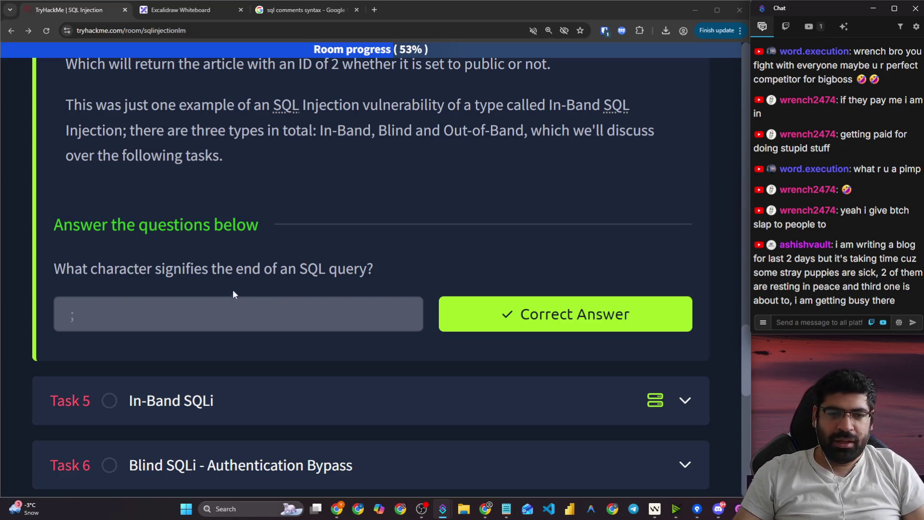
- Expand Task 5 In-Band SQLi and Task 6 Blind SQLi - Authentication Bypass
scroll(192, 385, down, 8)
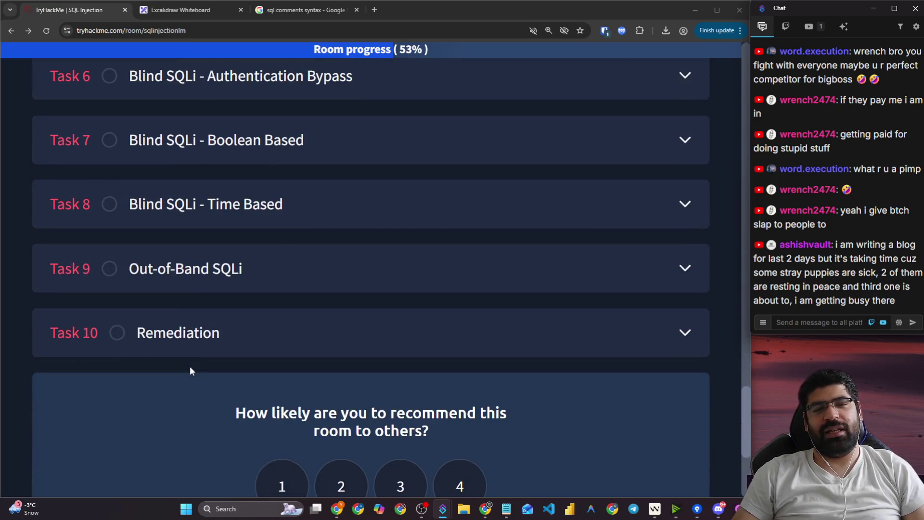
scroll(190, 371, up, 2)
click(248, 126)
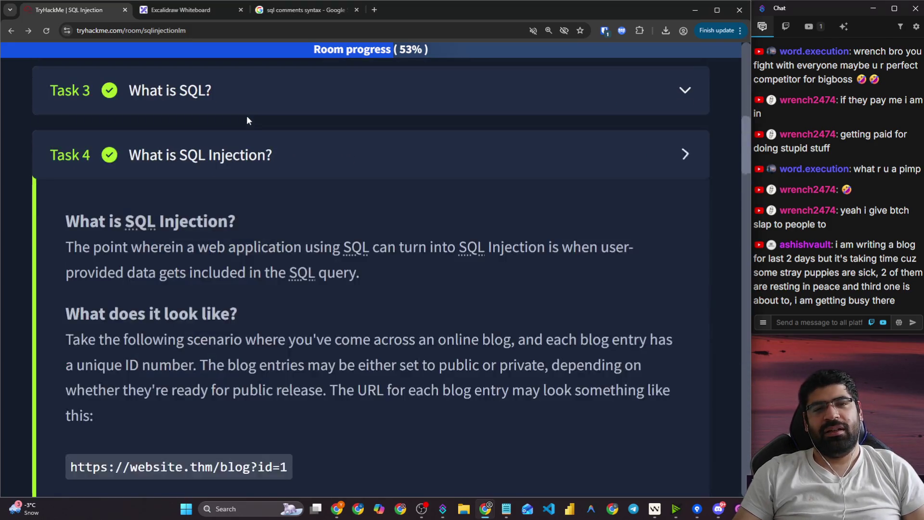
scroll(230, 163, down, 8)
scroll(206, 221, down, 20)
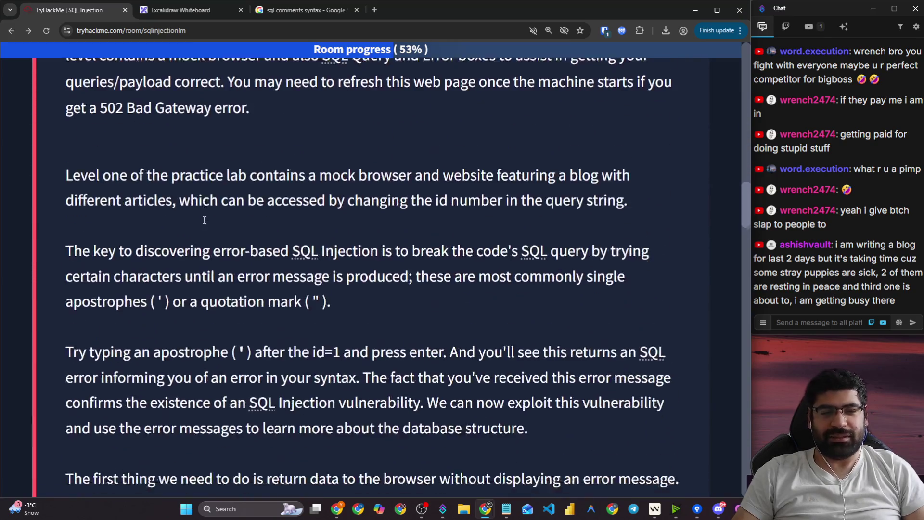
scroll(203, 230, down, 15)
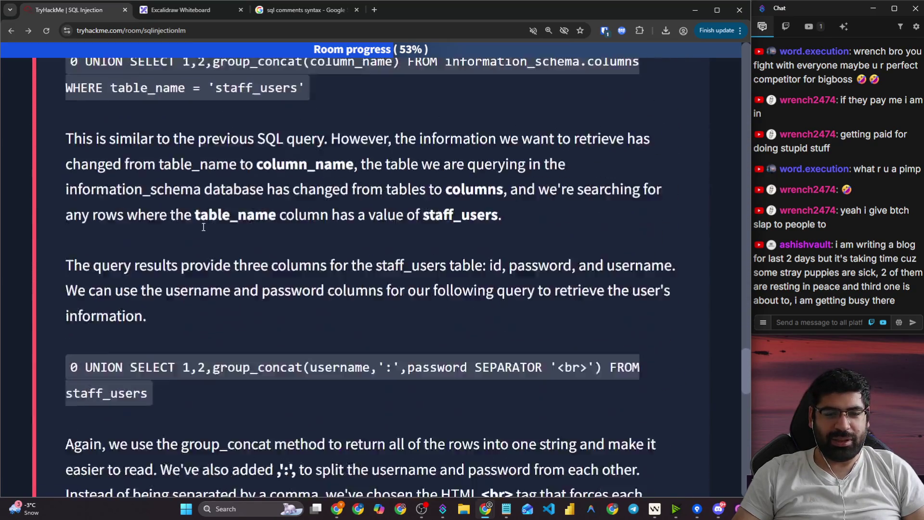
click(202, 230)
scroll(202, 230, down, 15)
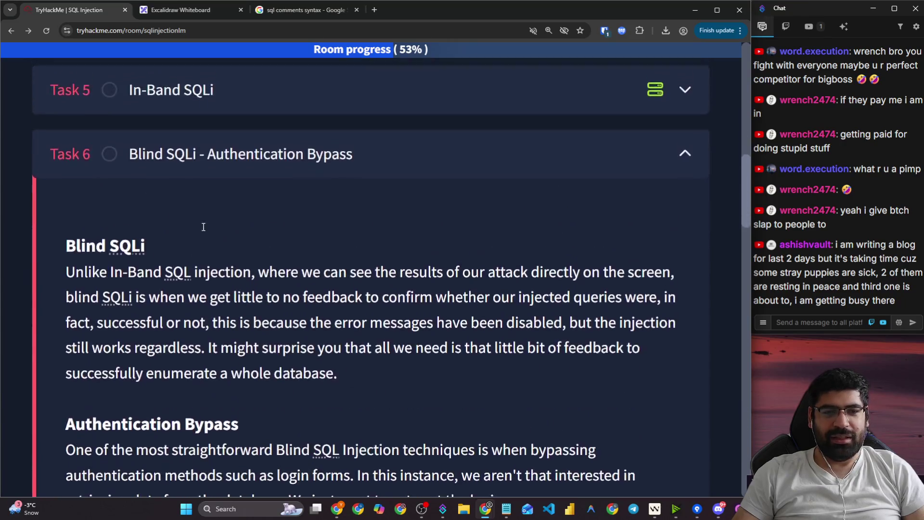
scroll(196, 255, down, 5)
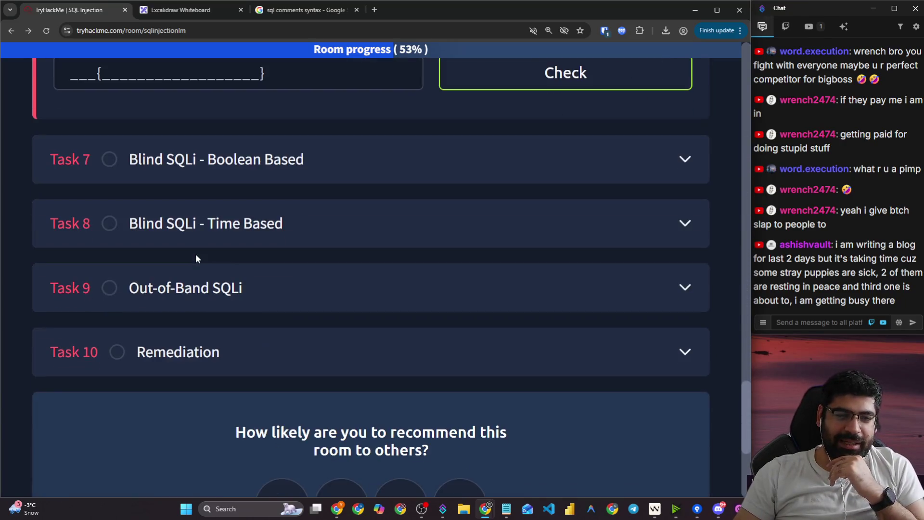
- Expand Task 7 Blind SQLi - Boolean Based and Task 8 Blind SQLi - Time Based
click(206, 177)
scroll(232, 270, down, 20)
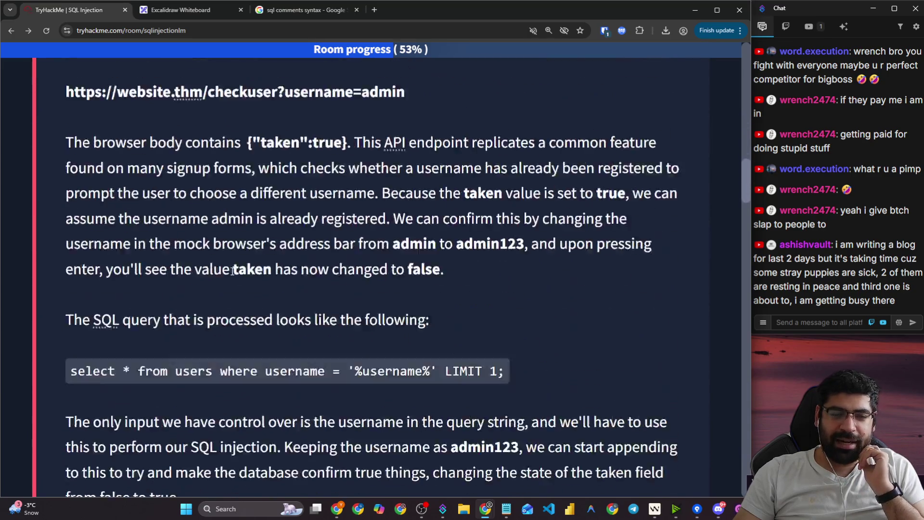
scroll(232, 276, down, 20)
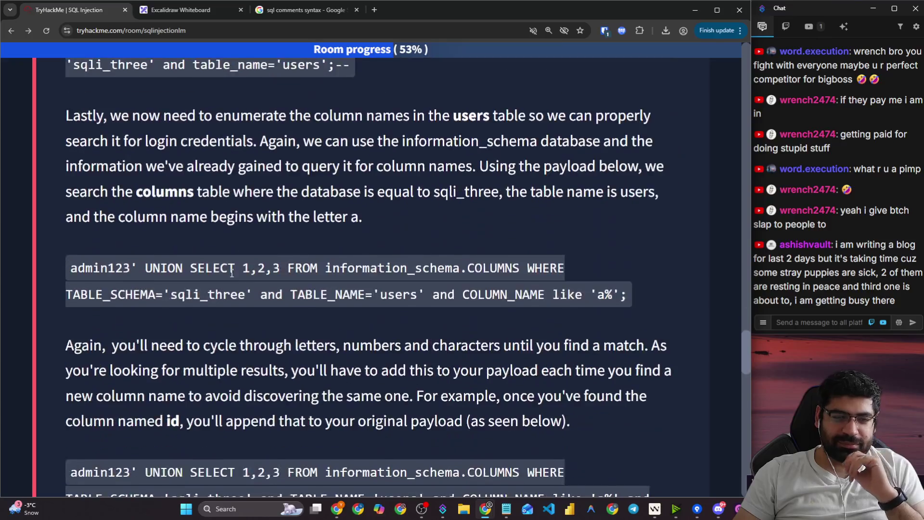
click(239, 241)
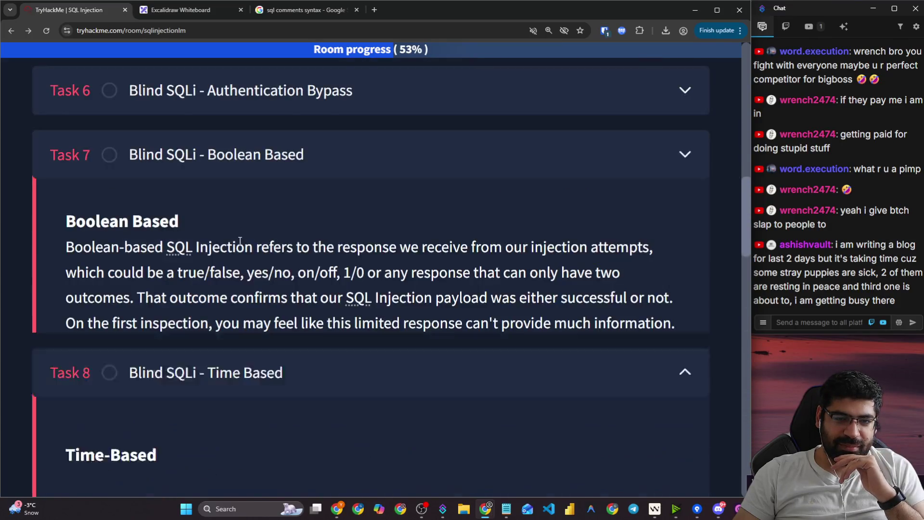
scroll(240, 299, down, 15)
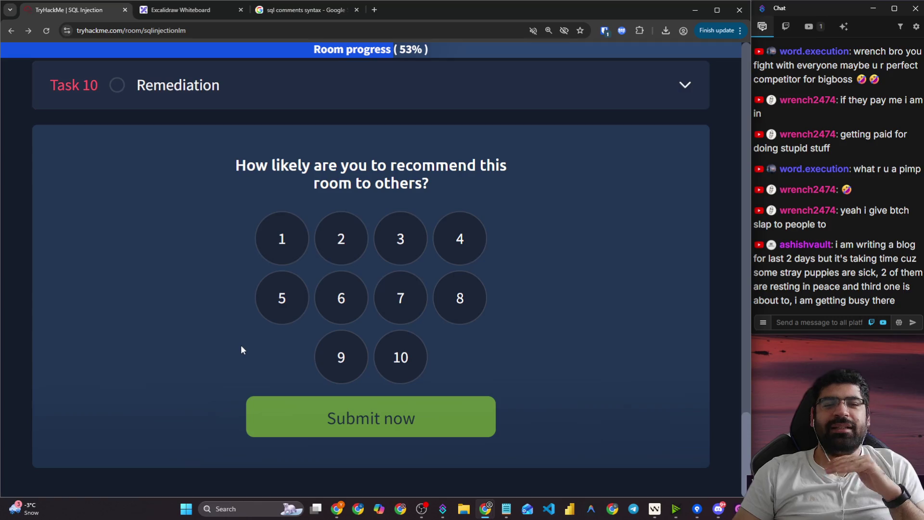
- Highlight the room's 30 min duration
scroll(238, 346, up, 15)
scroll(236, 345, up, 15)
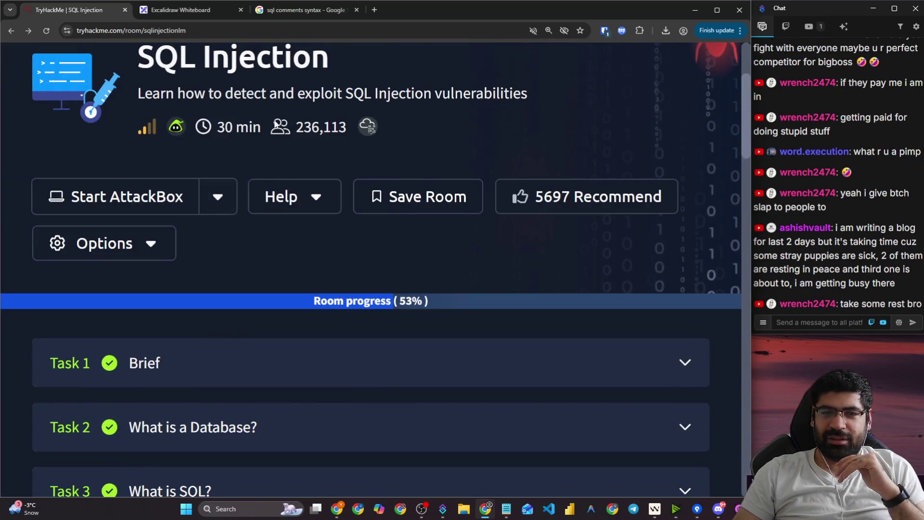
scroll(316, 181, up, 3)
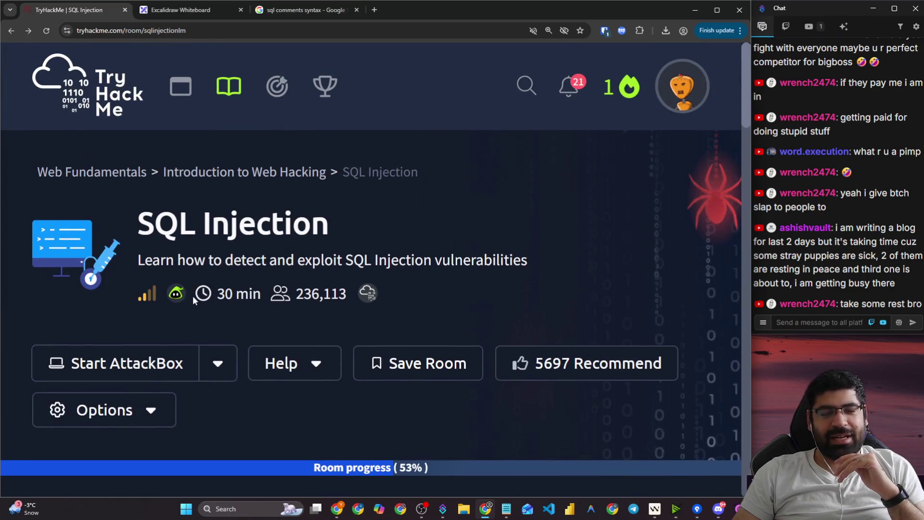
double_click(226, 293)
drag(261, 294, 217, 293)
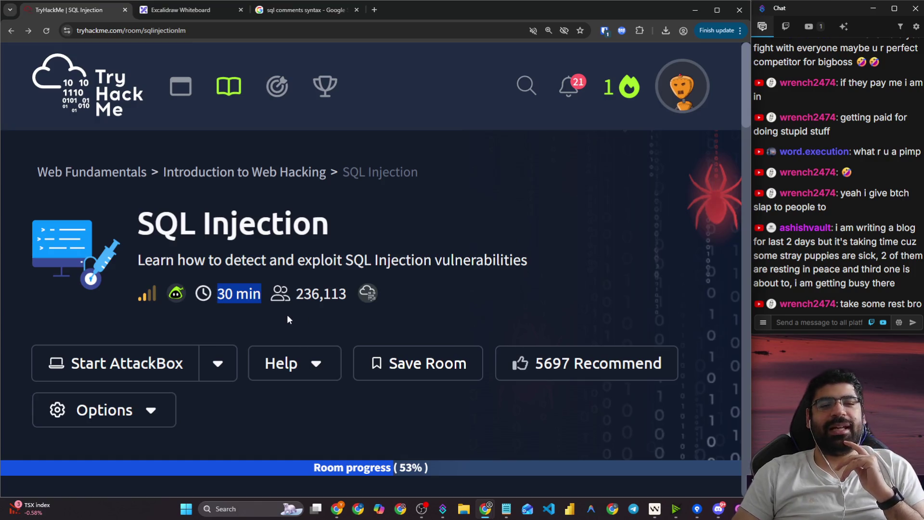
click(239, 302)
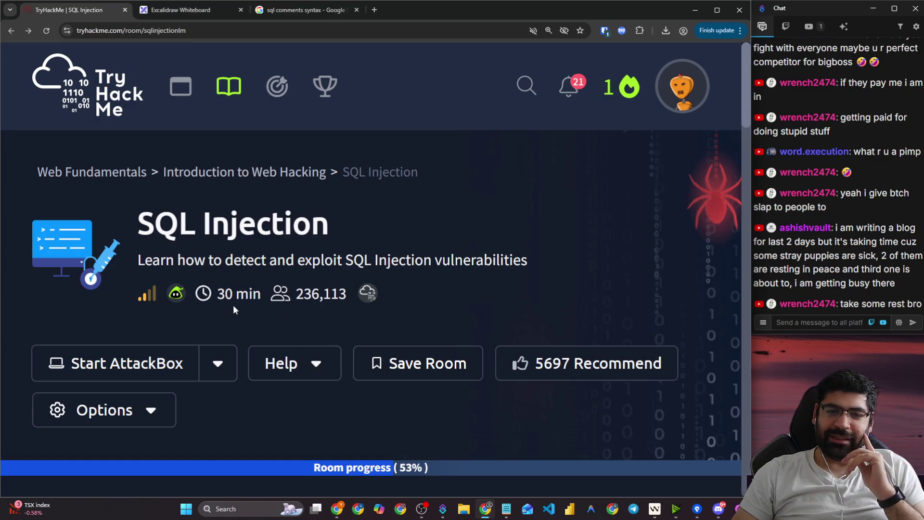
- Expand Task 9 Out-of-Band SQLi and scroll to its attack diagram
scroll(252, 310, down, 15)
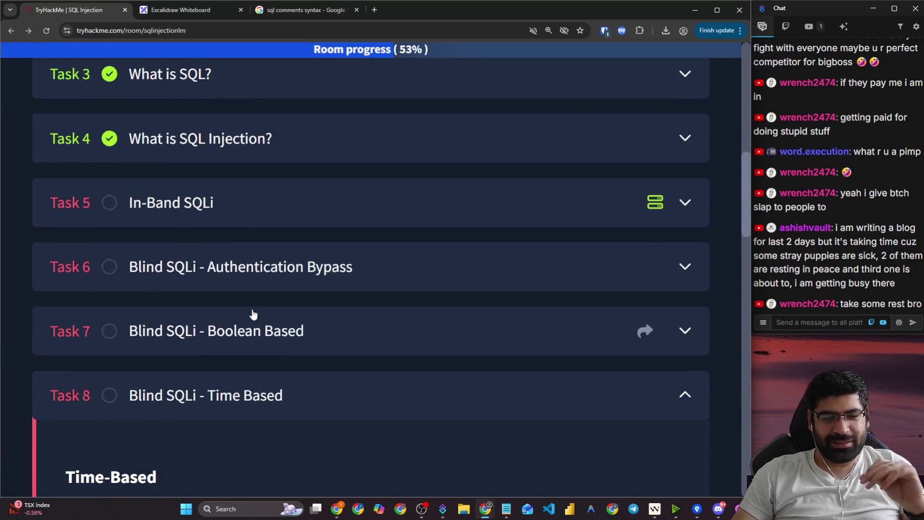
scroll(251, 317, down, 15)
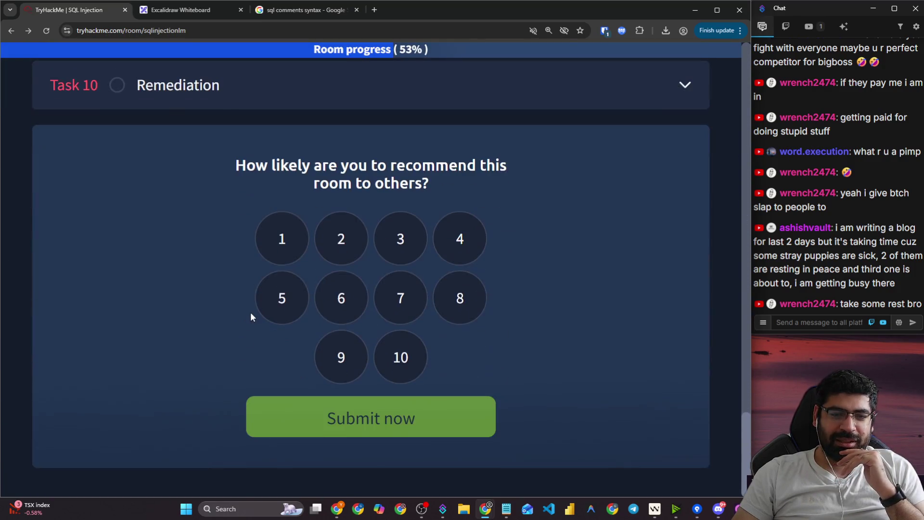
scroll(250, 315, up, 5)
click(204, 274)
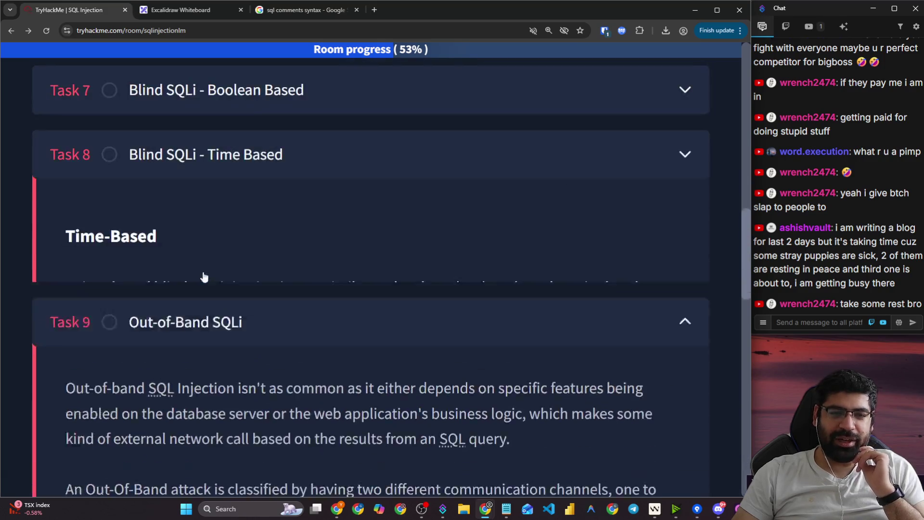
scroll(202, 274, down, 8)
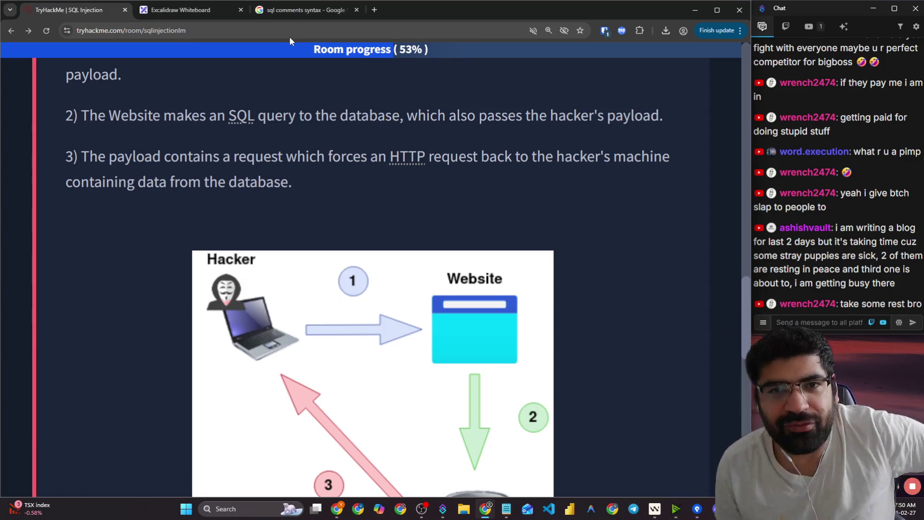
key(ctrl+3)
- Search Google for 'hacksploit'
click(262, 37)
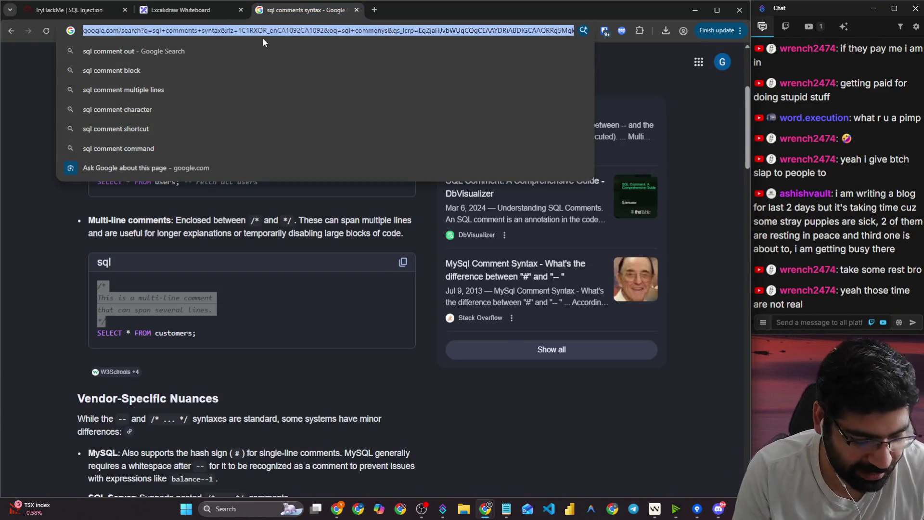
text(hackspl)
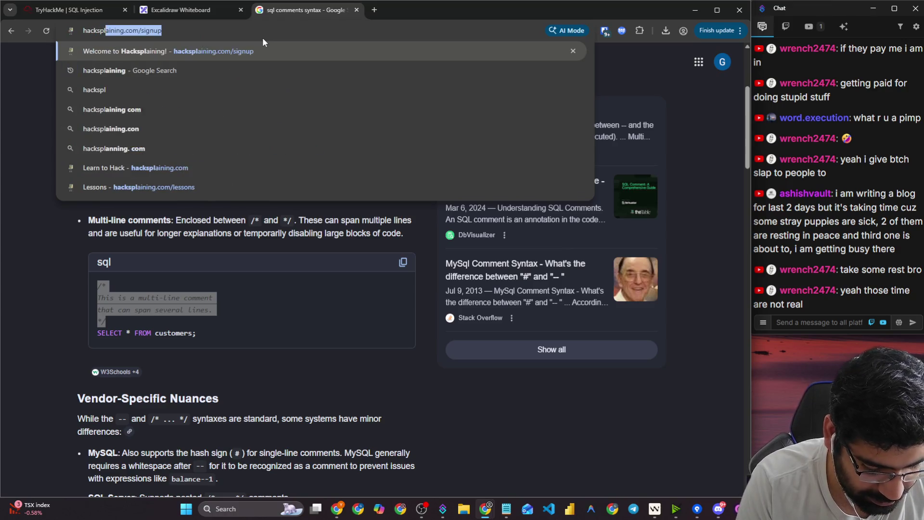
text(oit)
key(Return)
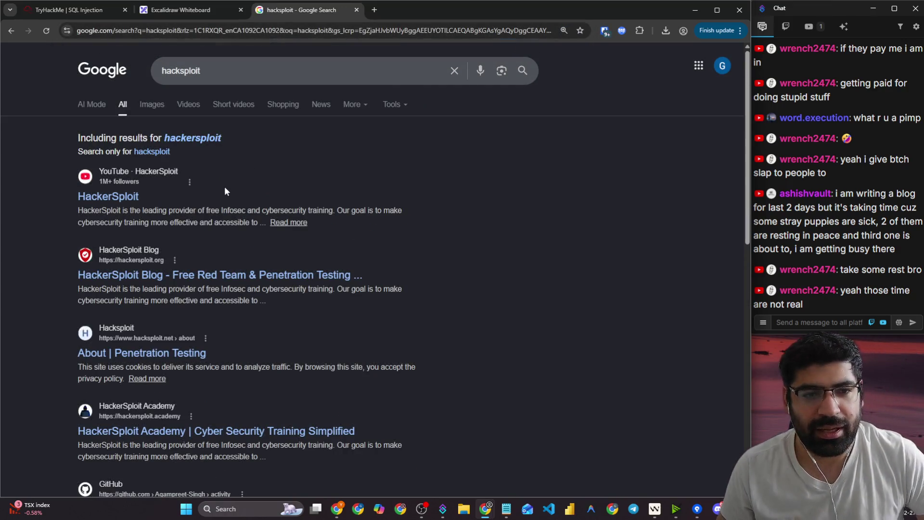
scroll(212, 253, down, 3)
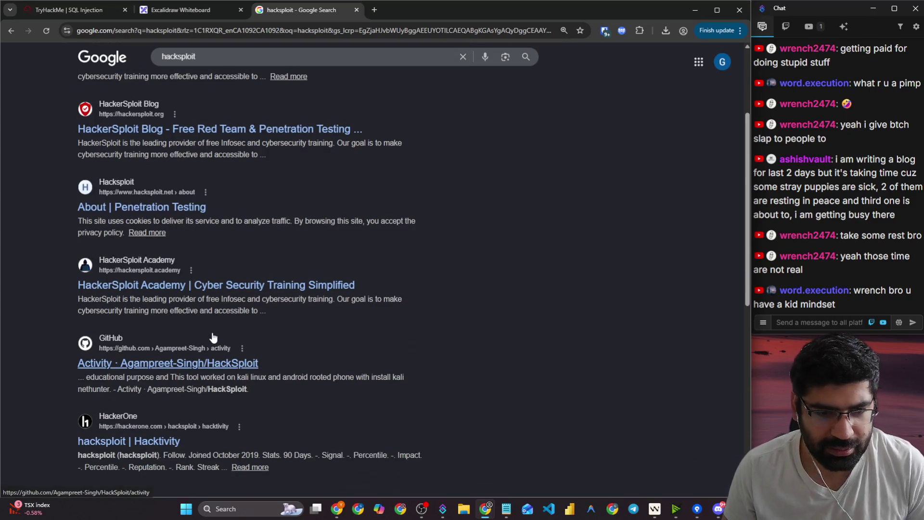
scroll(213, 336, down, 6)
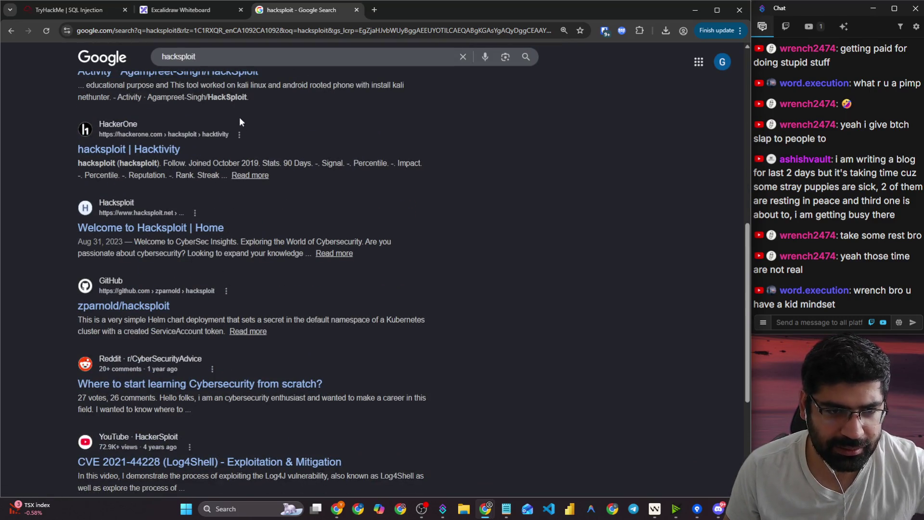
- Refine the search to 'hacksploit practiving hacking'
click(235, 61)
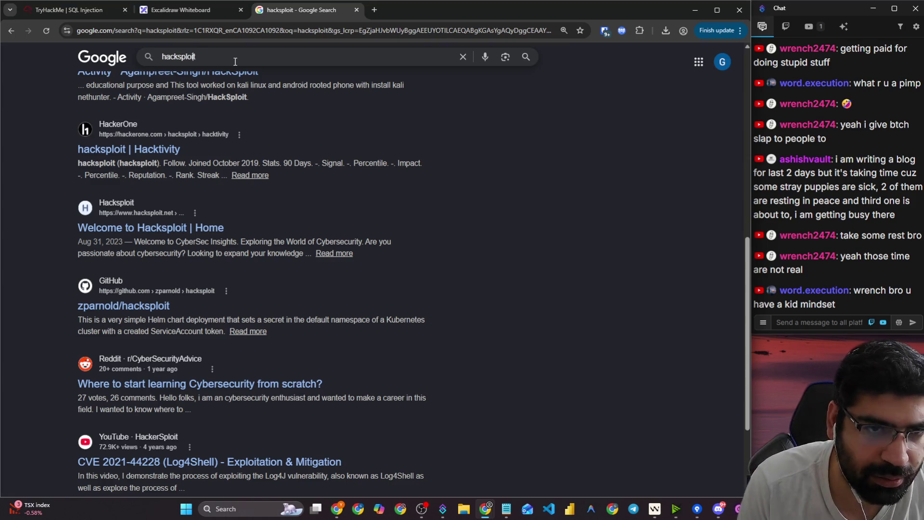
text( prac)
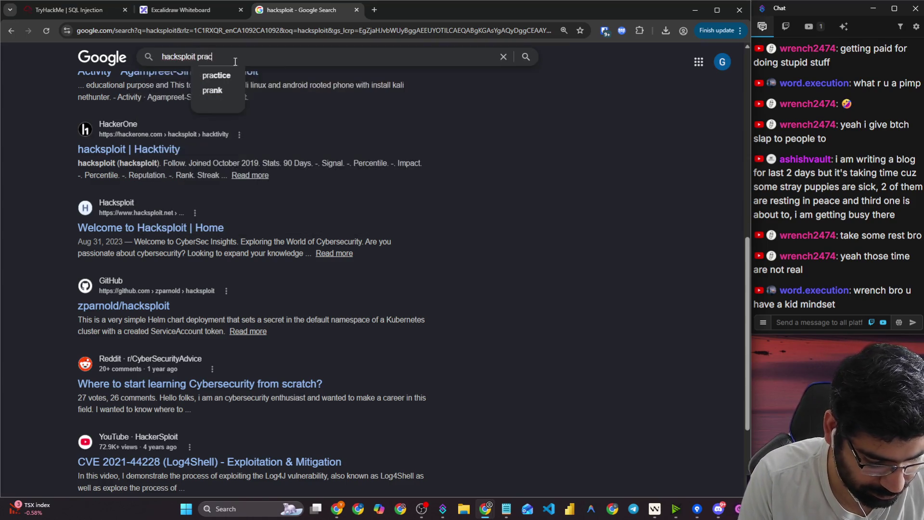
text(tiving)
key(Return)
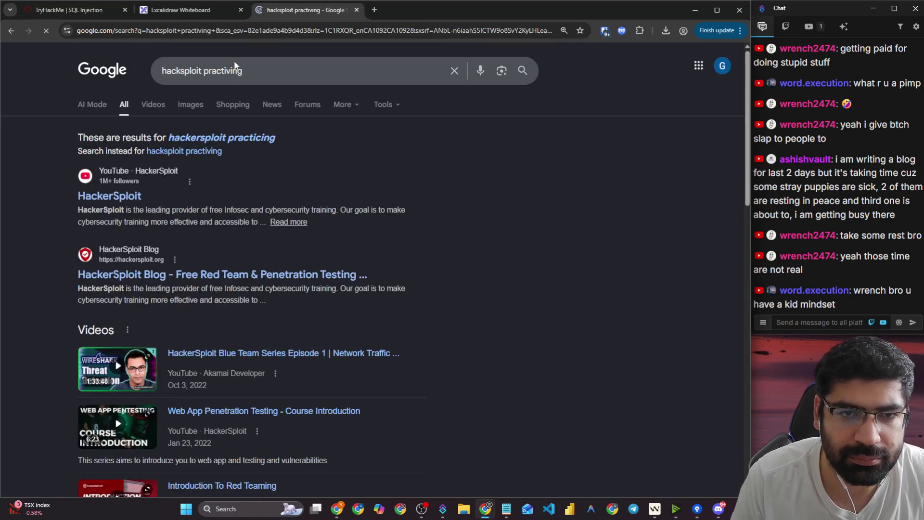
click(275, 60)
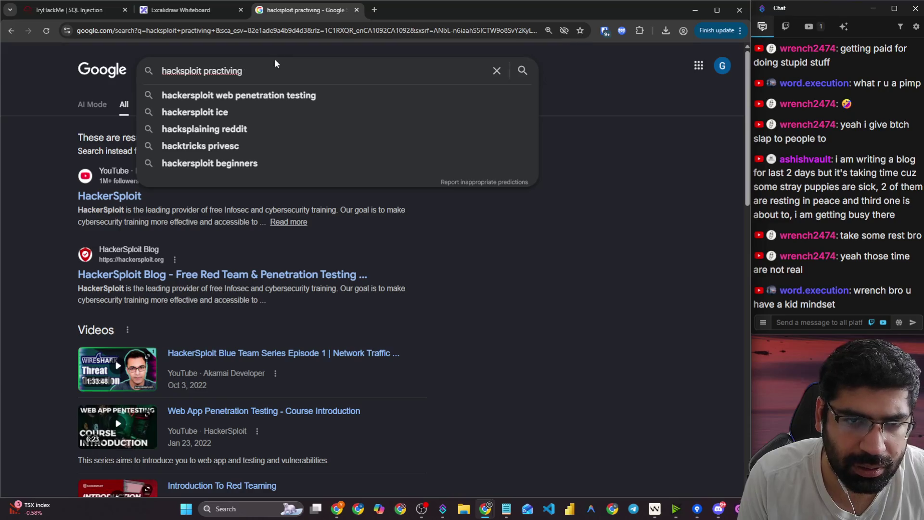
text(hacking)
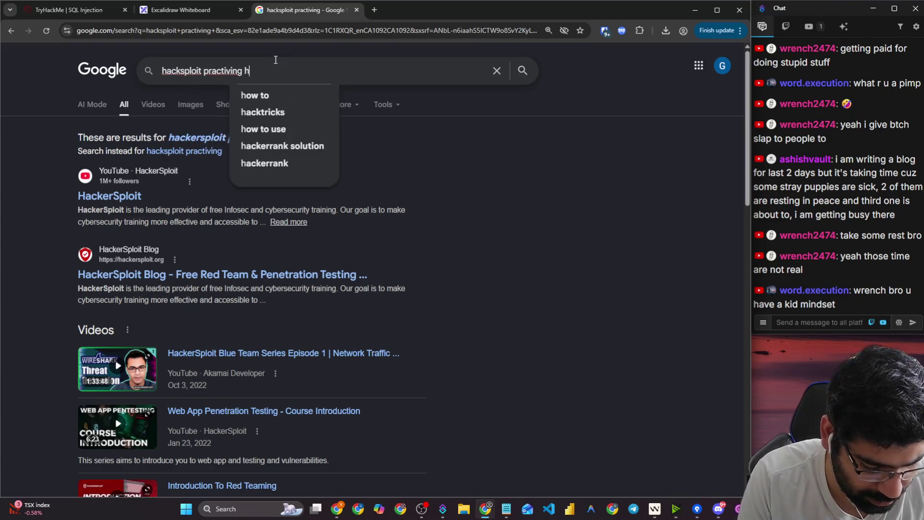
key(Return)
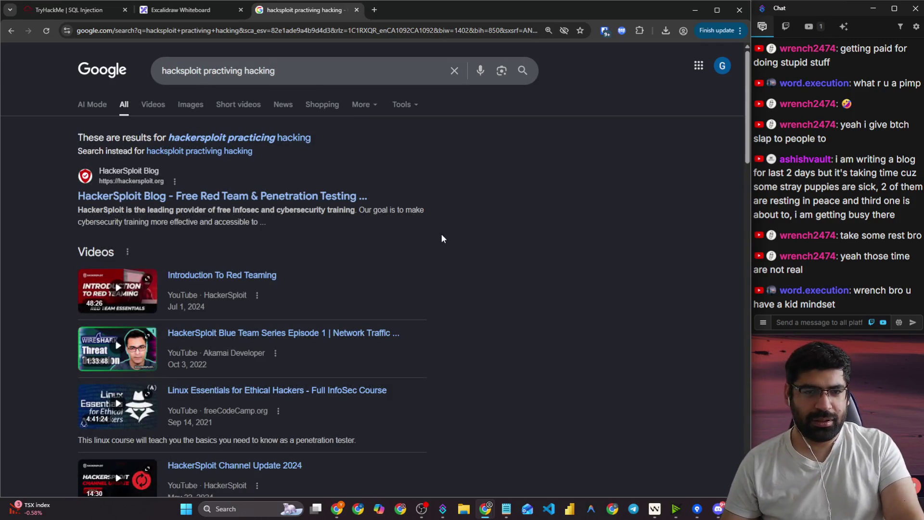
- Visit the HackerSploit Academy site from the results and come back
scroll(439, 226, down, 10)
scroll(418, 202, up, 3)
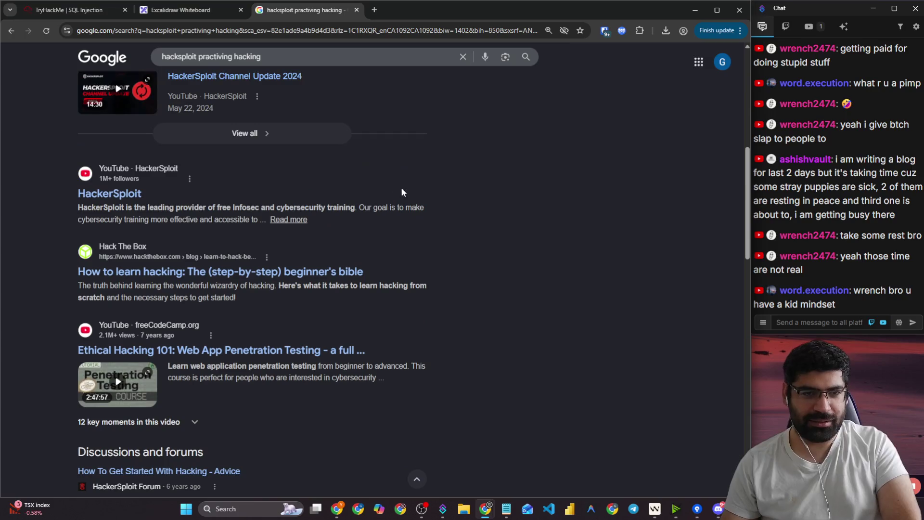
scroll(380, 231, down, 10)
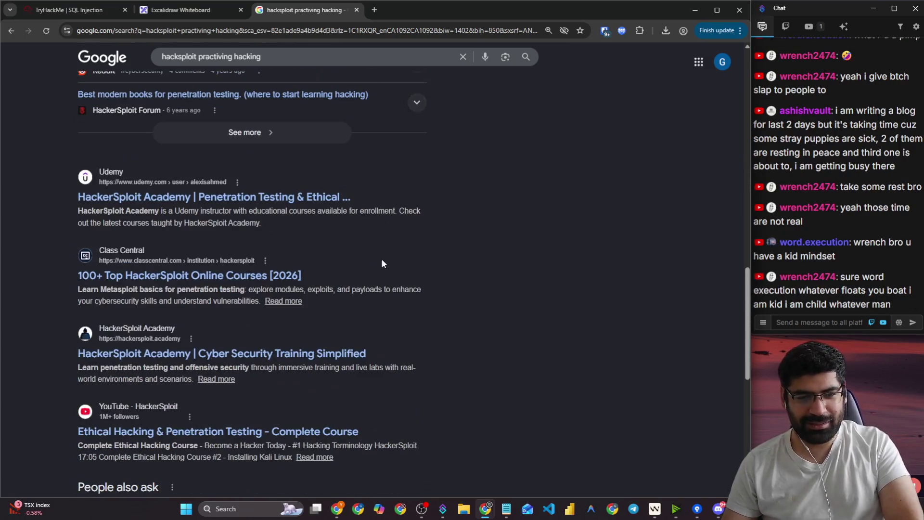
click(163, 355)
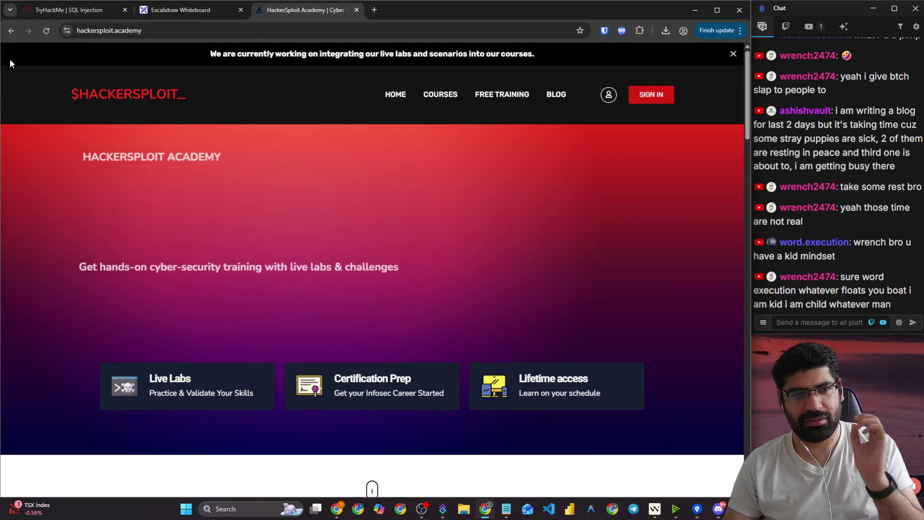
click(13, 35)
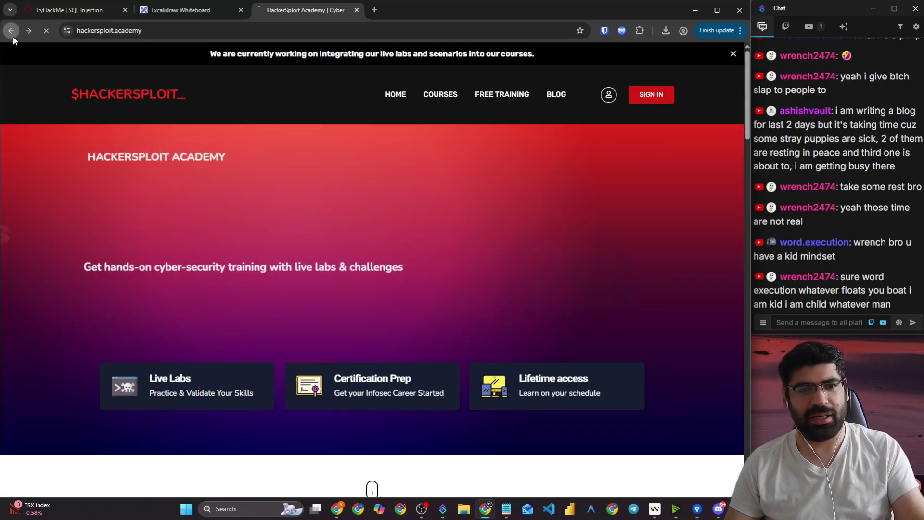
scroll(134, 334, down, 9)
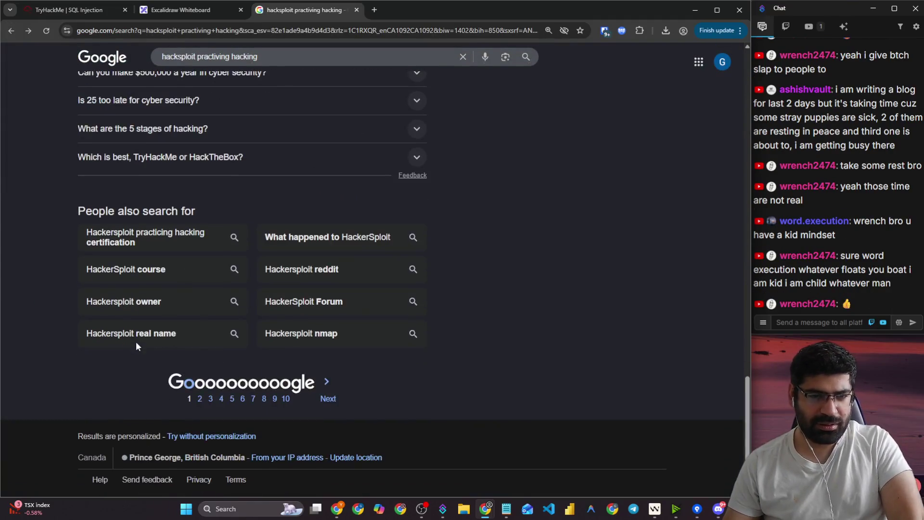
scroll(136, 341, up, 20)
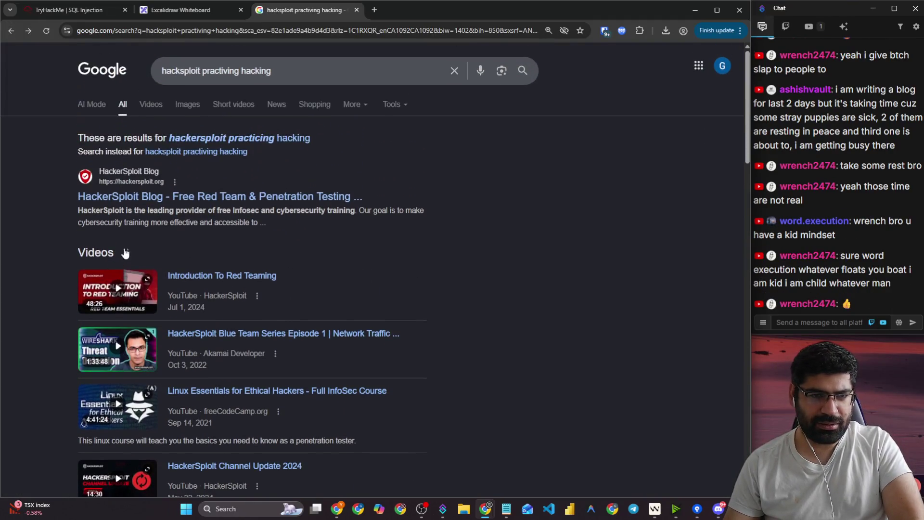
- Browse the image results for the search
click(182, 110)
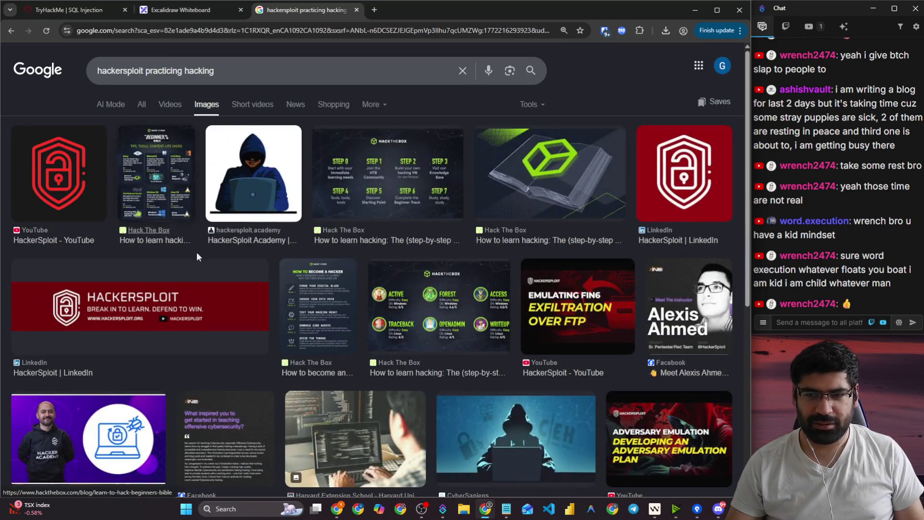
scroll(196, 253, down, 6)
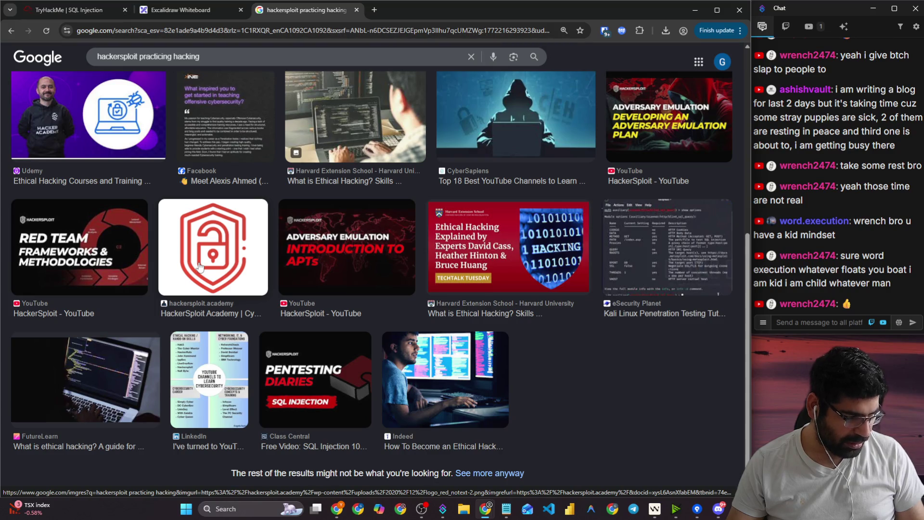
click(217, 33)
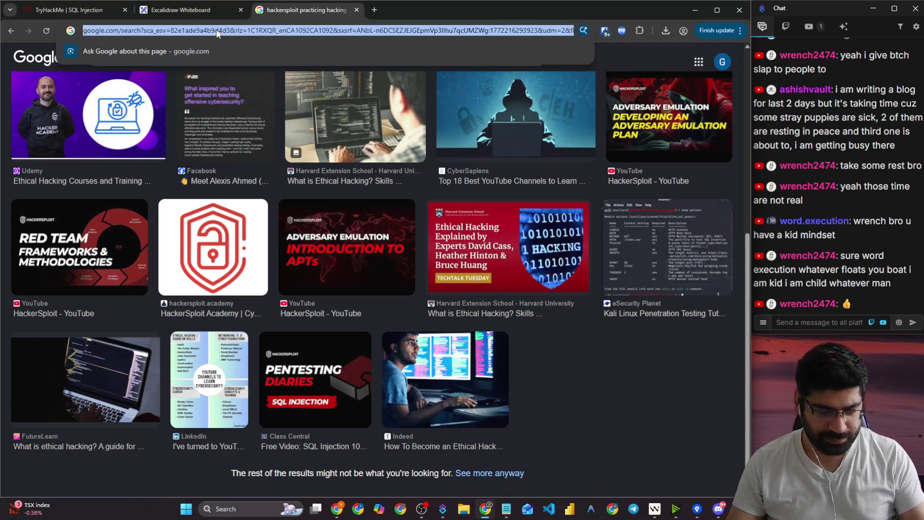
- Go to hacksplaining.com by picking its suggestion after entering 'hacksp' in the address bar
text(hacksp)
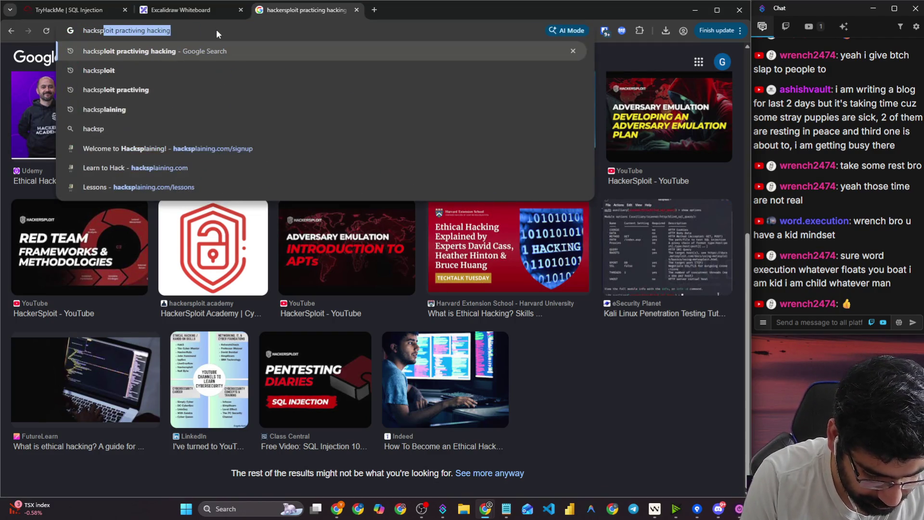
key(Down)
key(Down)
key(Down)
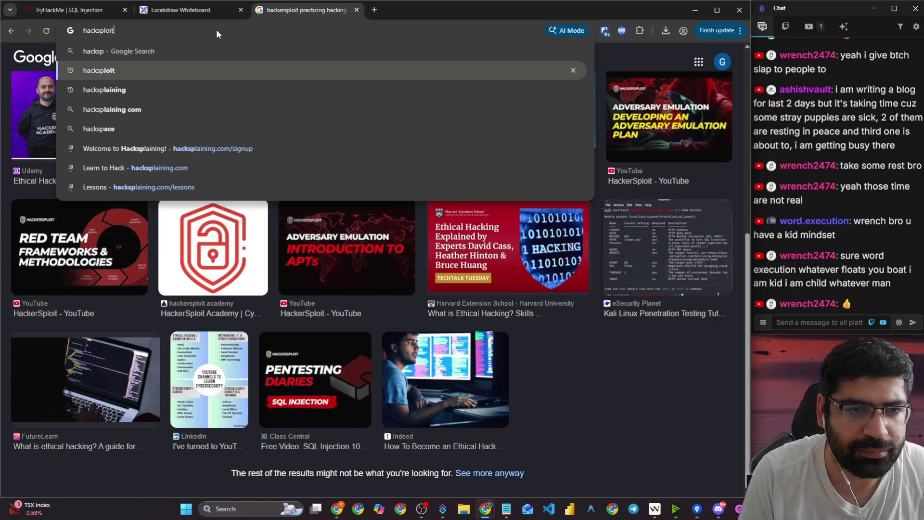
key(Down)
key(Down)
key(Down)
key(Return)
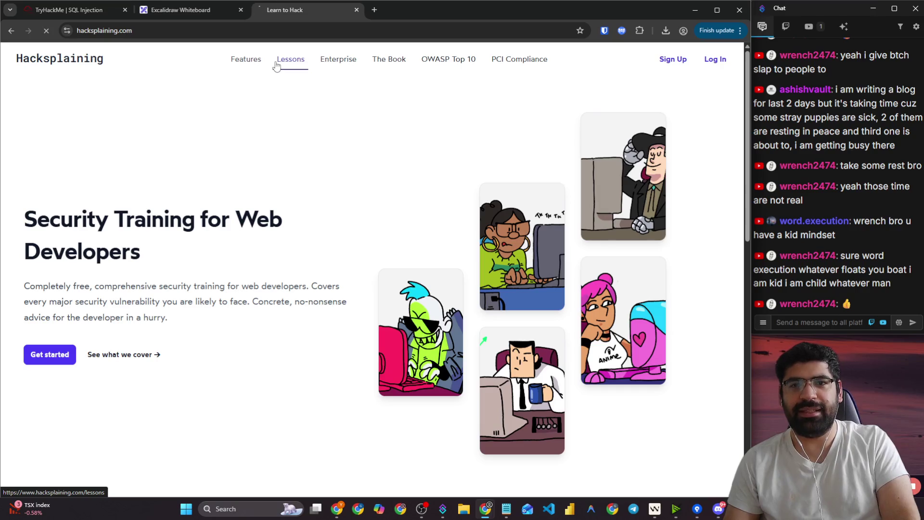
- Scroll down the Hacksplaining page to the SQL Injection lesson and open it
scroll(305, 205, down, 5)
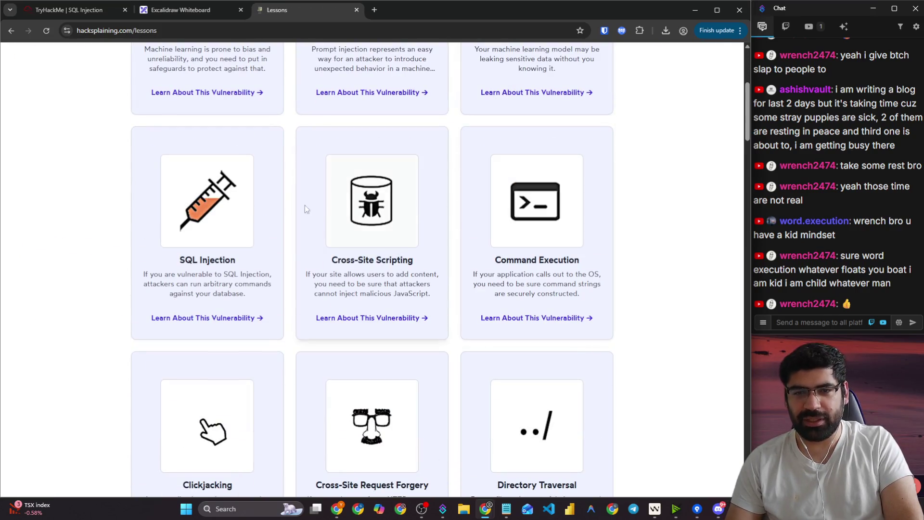
scroll(328, 261, down, 5)
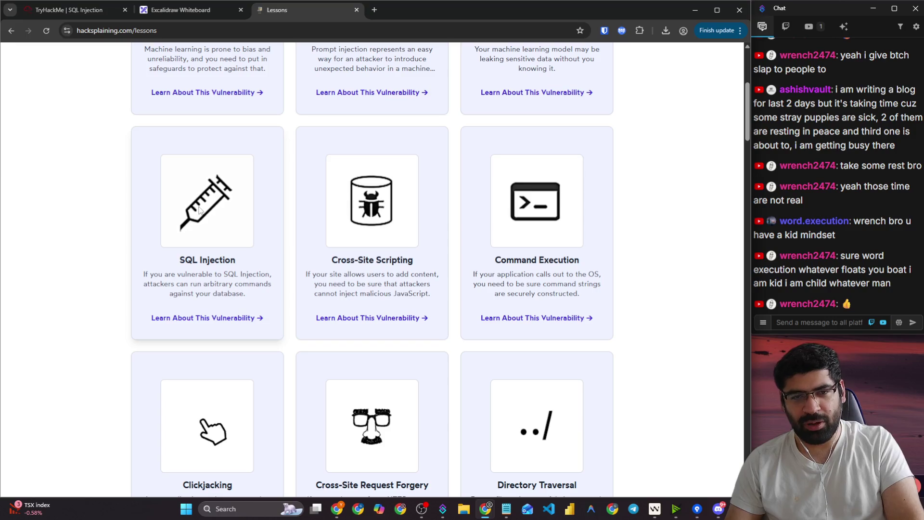
click(210, 318)
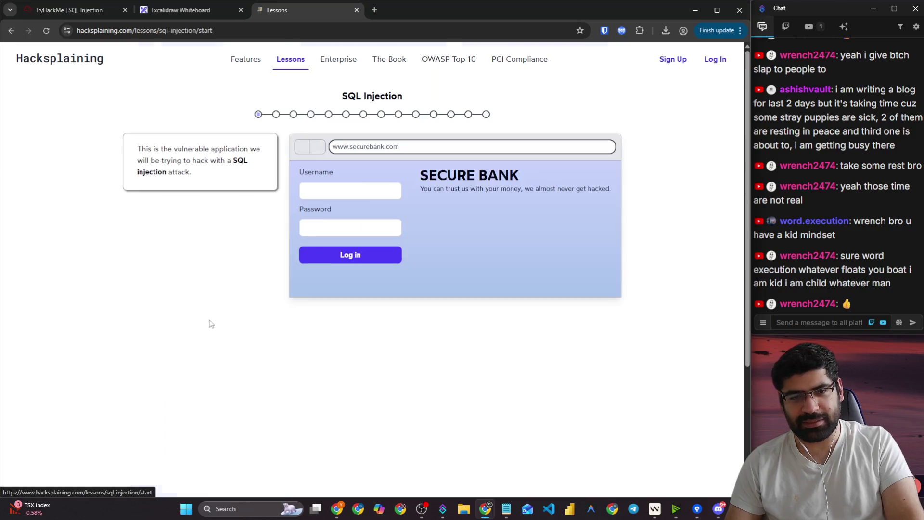
- Focus the Secure Bank Username field, select the lesson URL, then switch between the chat and browser windows
click(351, 193)
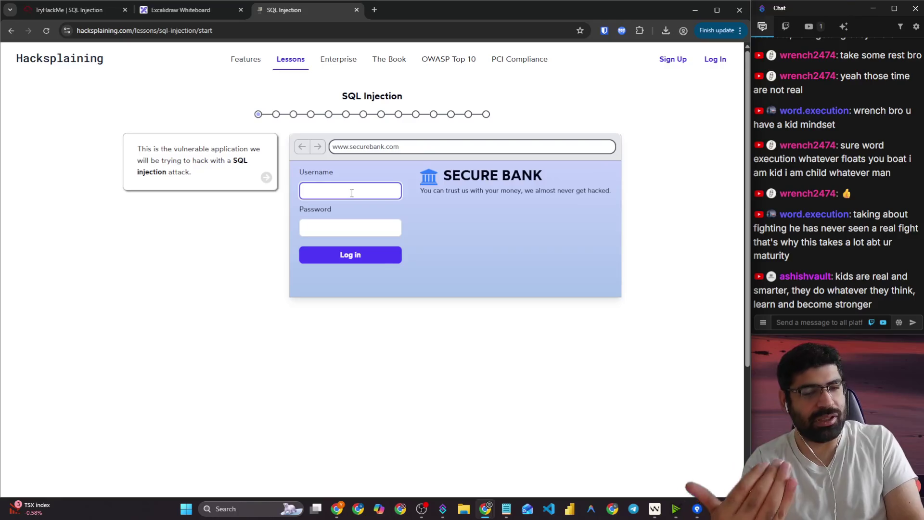
click(244, 29)
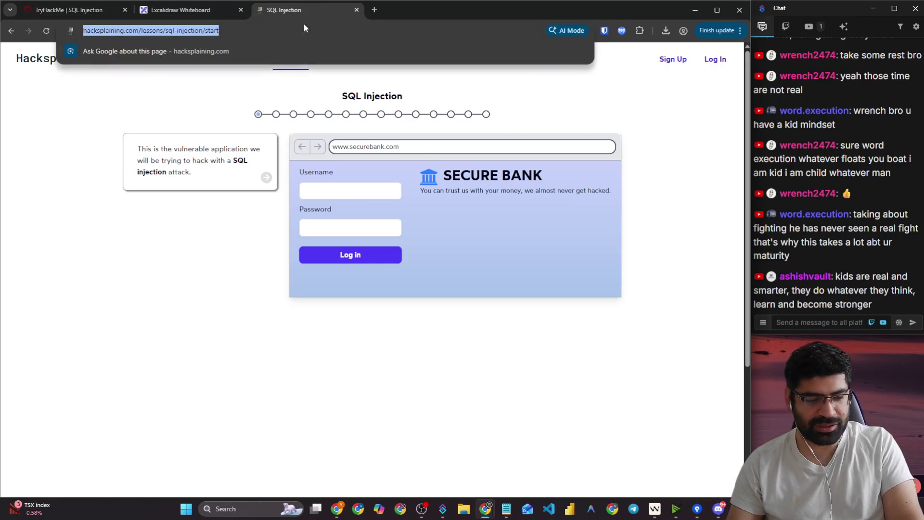
click(834, 321)
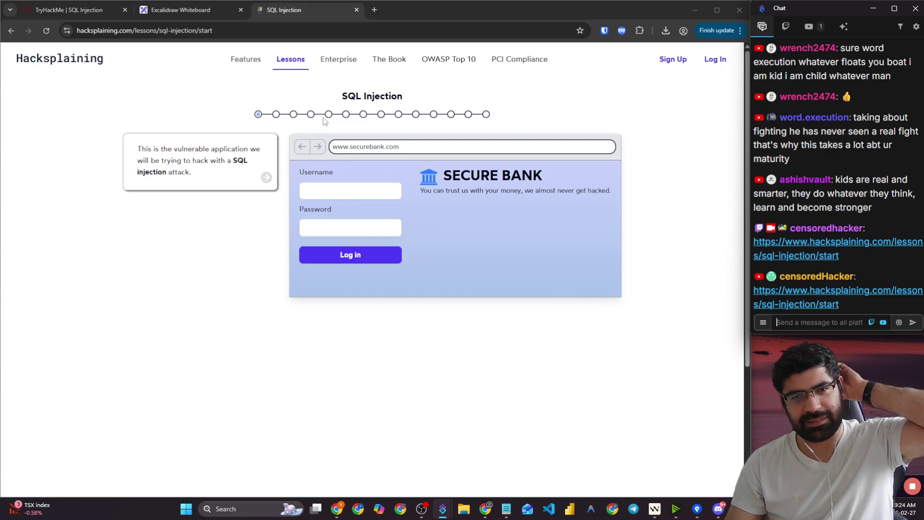
click(341, 143)
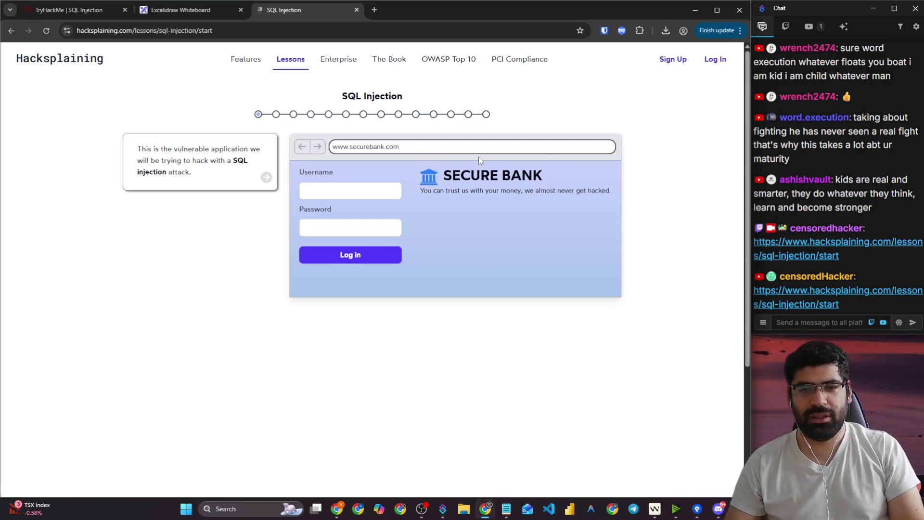
click(421, 508)
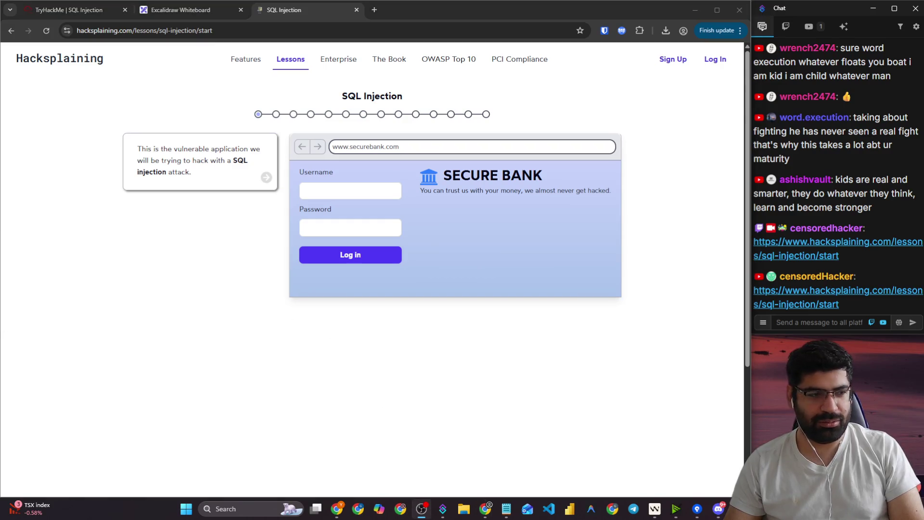